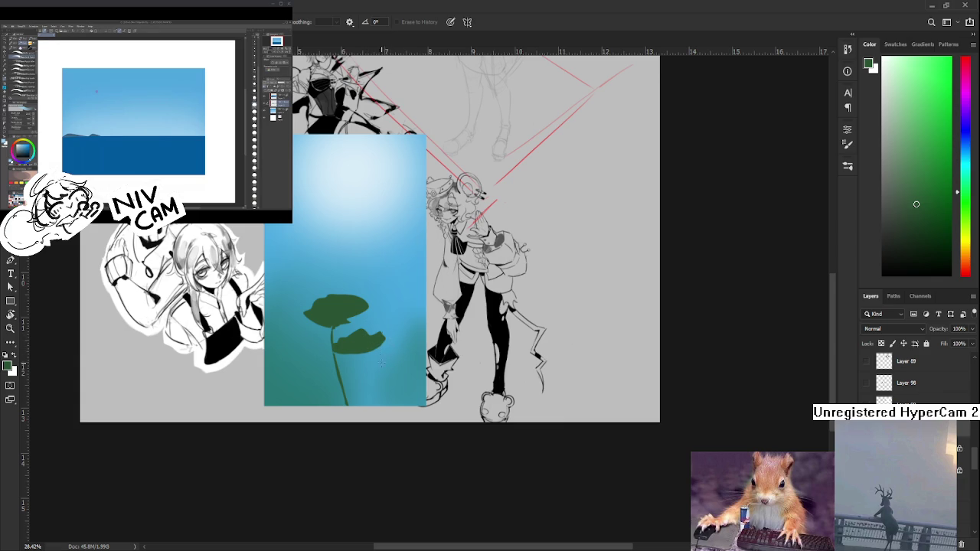
# Lasso a tall leaf on a long stem above the two existing leaves and fill it dark green
pyautogui.moveTo(368, 364); pyautogui.dragTo(374, 346)
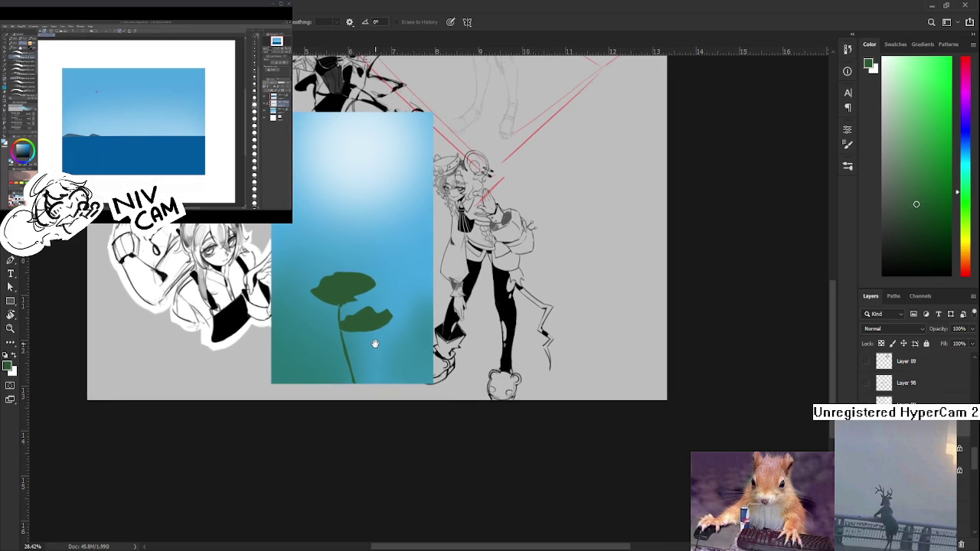
pyautogui.hotkey('ctrl', 'z')
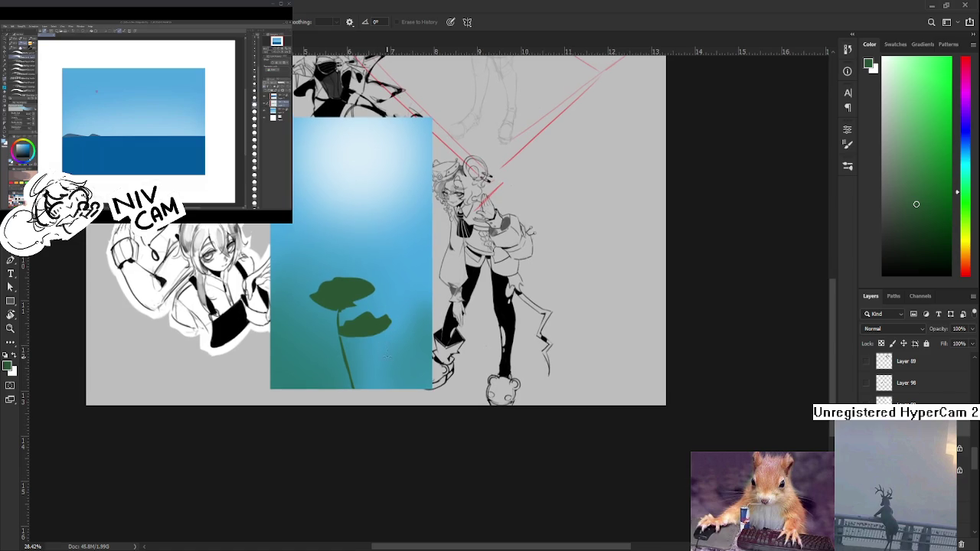
pyautogui.scroll(1, 367, 322)
pyautogui.press('v')
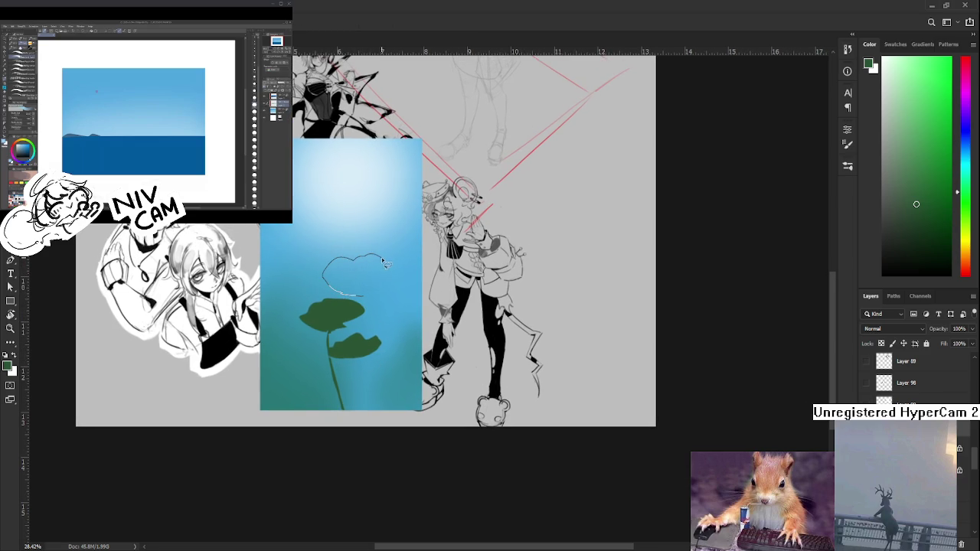
pyautogui.moveTo(371, 301)
pyautogui.mouseDown()
pyautogui.moveTo(374, 412)
pyautogui.moveTo(371, 349)
pyautogui.mouseUp()
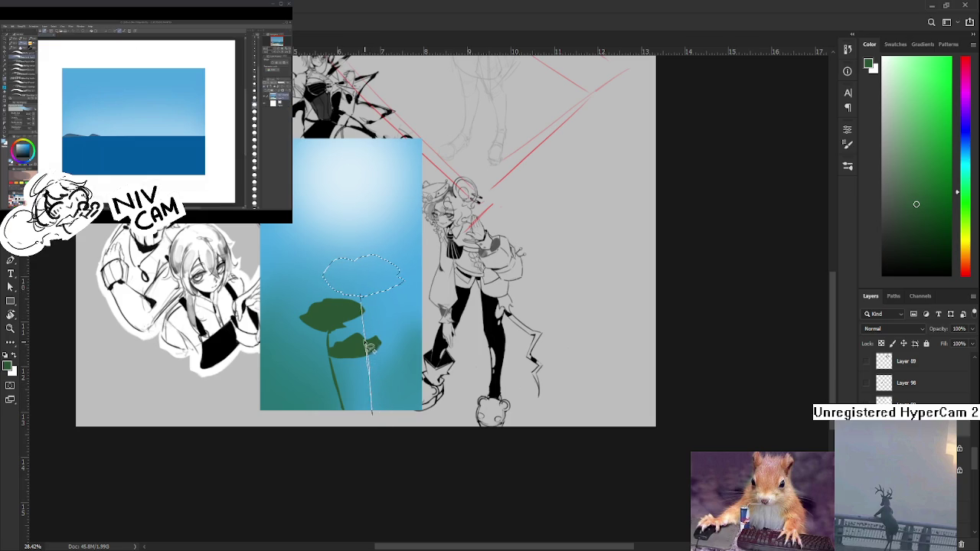
pyautogui.moveTo(371, 349)
pyautogui.mouseDown()
pyautogui.moveTo(363, 305)
pyautogui.moveTo(390, 415)
pyautogui.moveTo(364, 297)
pyautogui.moveTo(389, 423)
pyautogui.moveTo(369, 309)
pyautogui.mouseUp()
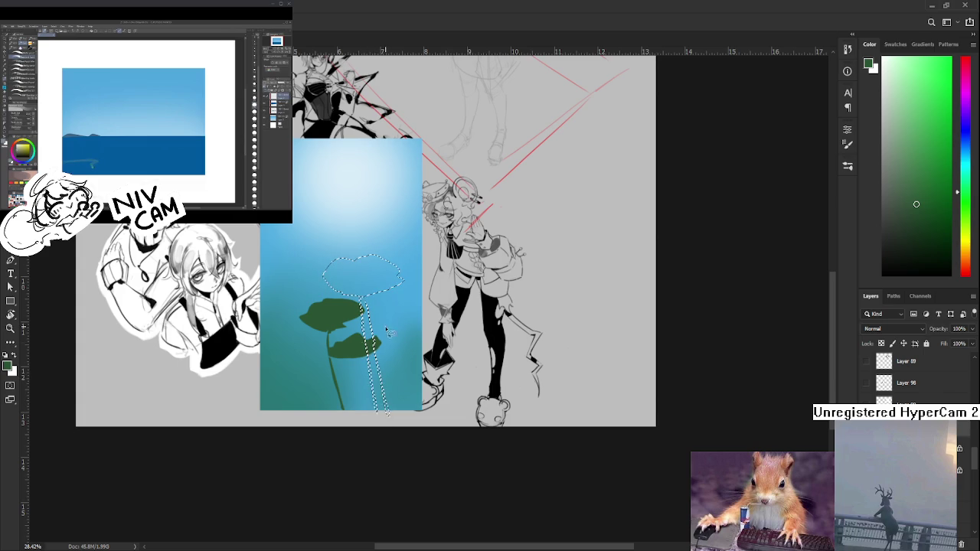
pyautogui.hotkey('alt', 'BackSpace')
pyautogui.hotkey('ctrl', 'd')
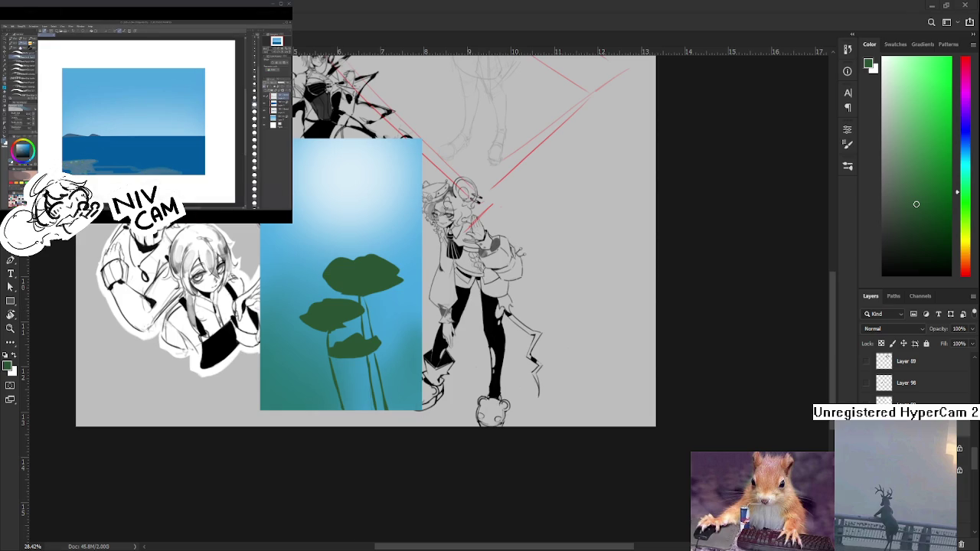
# Lasso a larger leaf with a stem near the top right and bucket-fill it dark green
pyautogui.scroll(2, 395, 303)
pyautogui.scroll(1, 383, 317)
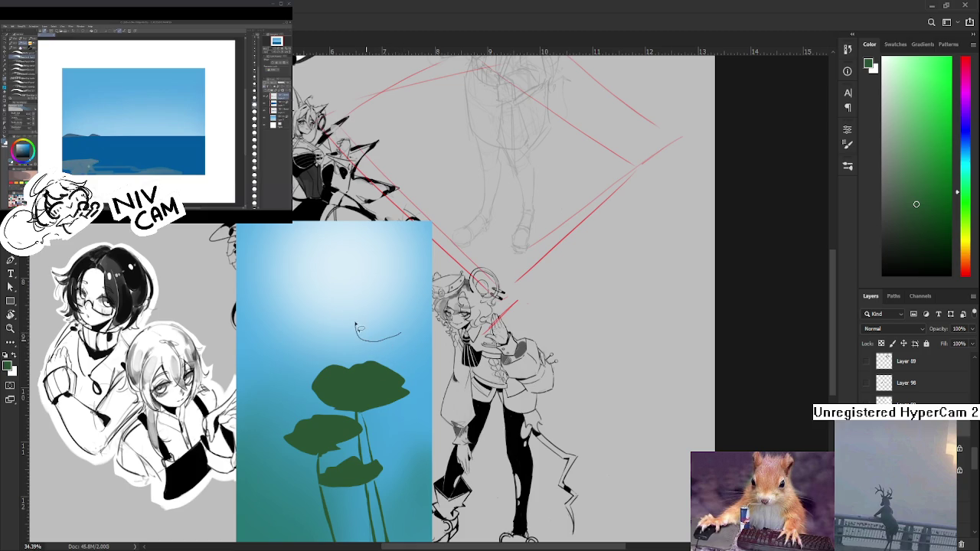
pyautogui.hotkey('ctrl', 'z')
pyautogui.moveTo(358, 285); pyautogui.dragTo(380, 349)
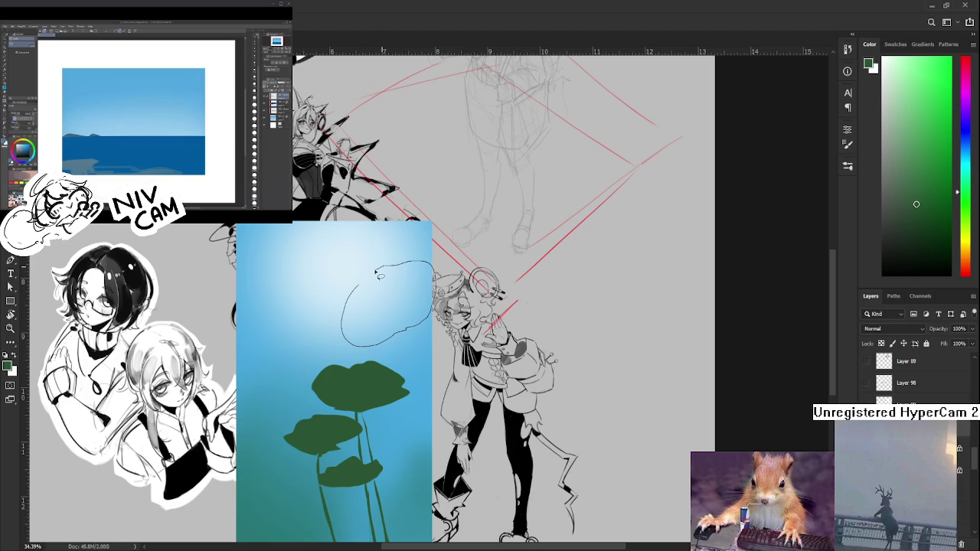
pyautogui.moveTo(414, 265); pyautogui.dragTo(358, 287)
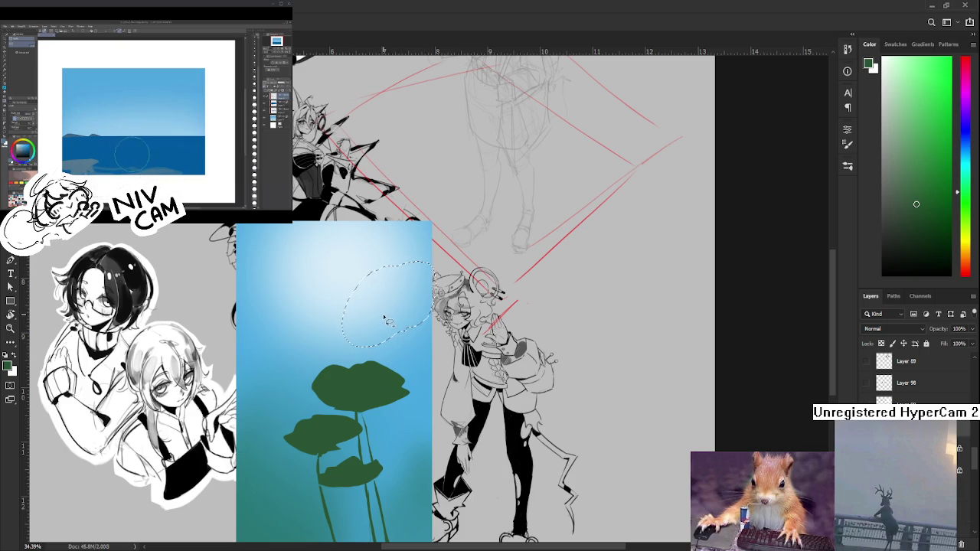
pyautogui.moveTo(384, 313)
pyautogui.mouseDown()
pyautogui.moveTo(400, 409)
pyautogui.moveTo(398, 323)
pyautogui.moveTo(408, 392)
pyautogui.moveTo(440, 476)
pyautogui.moveTo(383, 307)
pyautogui.mouseUp()
pyautogui.hotkey('ctrl', 'z')
pyautogui.moveTo(406, 358)
pyautogui.mouseDown()
pyautogui.moveTo(376, 319)
pyautogui.moveTo(364, 366)
pyautogui.mouseUp()
pyautogui.press('g')
pyautogui.click(377, 319)
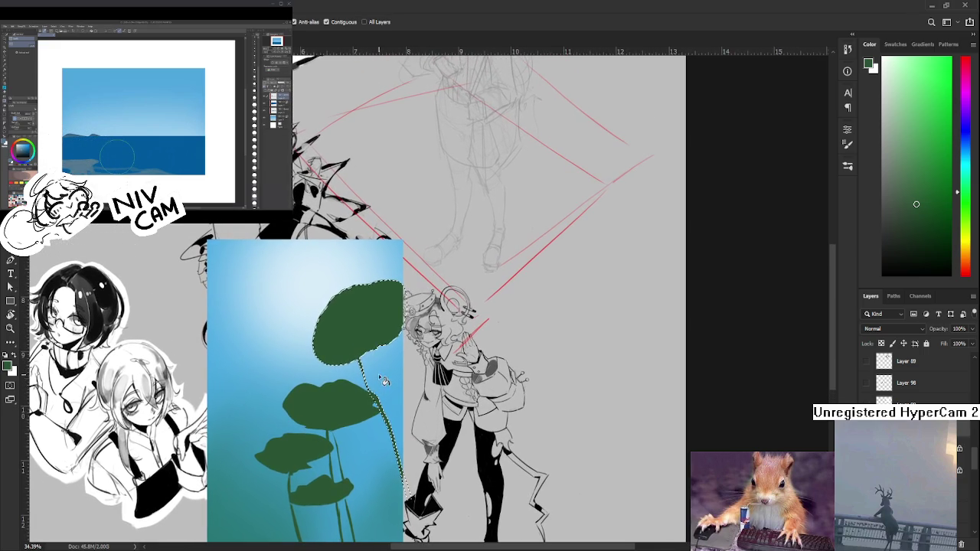
pyautogui.click(365, 368)
pyautogui.hotkey('ctrl', 'd')
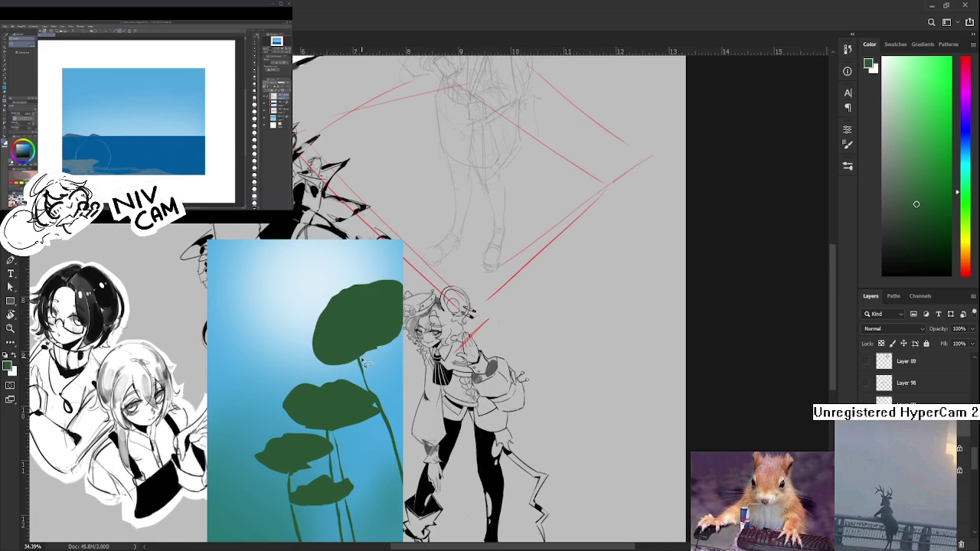
# Brush two thin stem strokes running down from the top leaf
pyautogui.press('e')
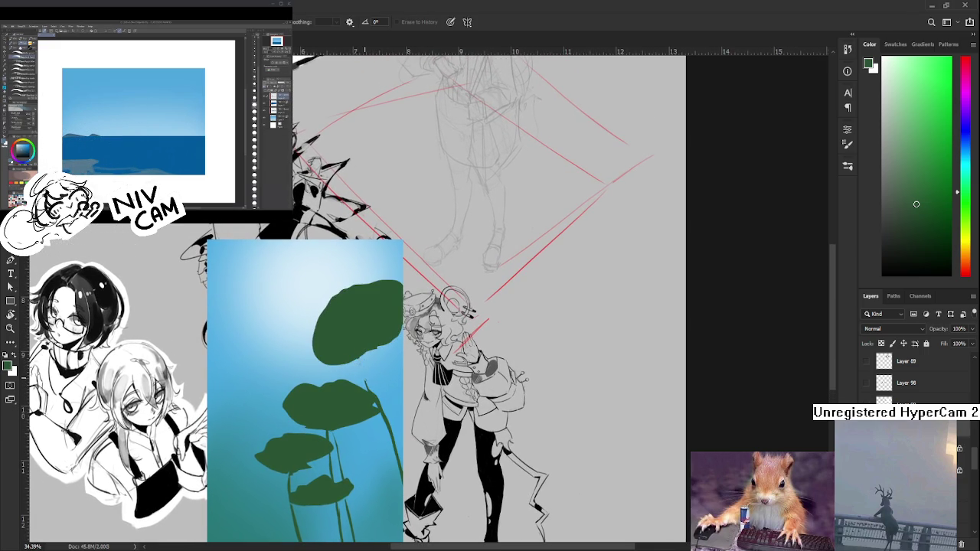
pyautogui.press('b')
pyautogui.moveTo(368, 380); pyautogui.dragTo(366, 347)
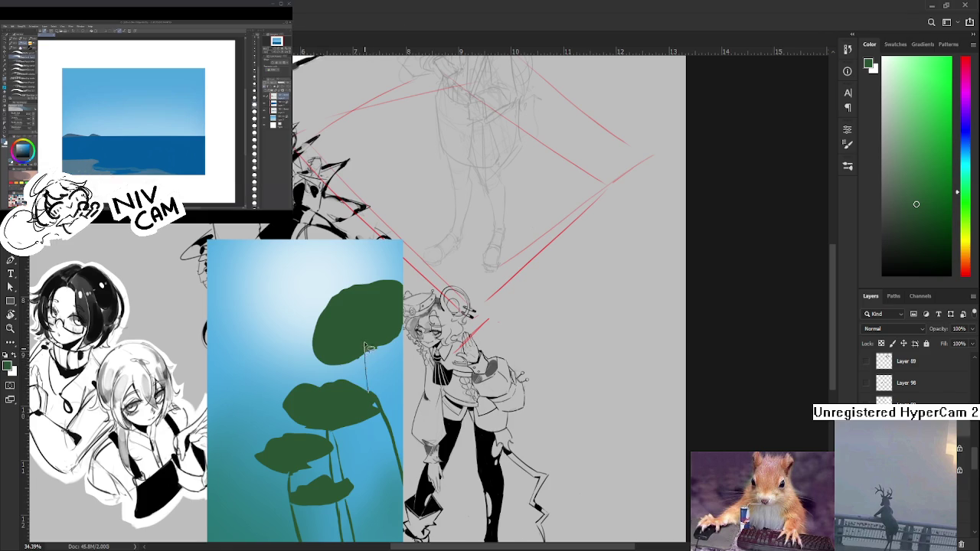
pyautogui.moveTo(369, 386)
pyautogui.mouseDown()
pyautogui.moveTo(361, 329)
pyautogui.moveTo(370, 367)
pyautogui.mouseUp()
pyautogui.press('e')
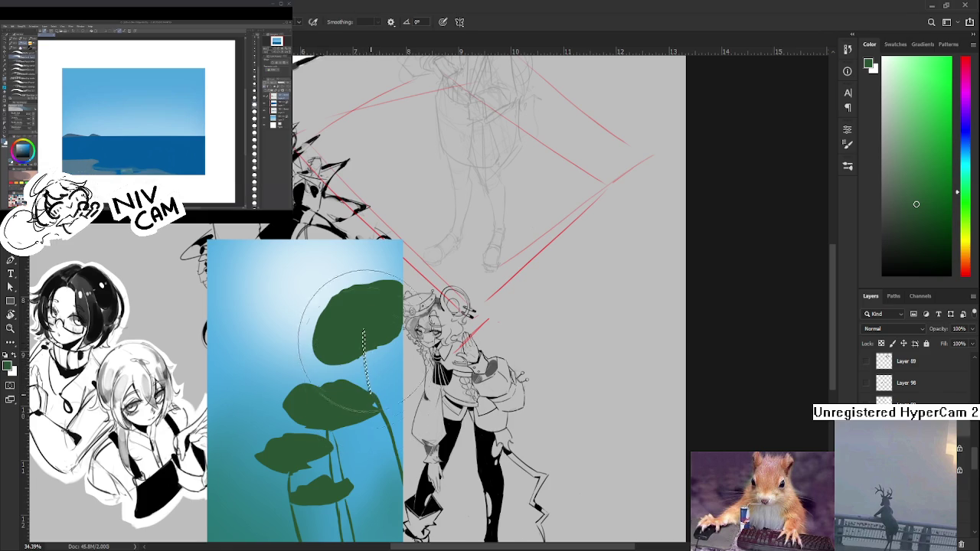
# Paint another stem stroke below the top leaf and fill the stem area dark green
pyautogui.press('r')
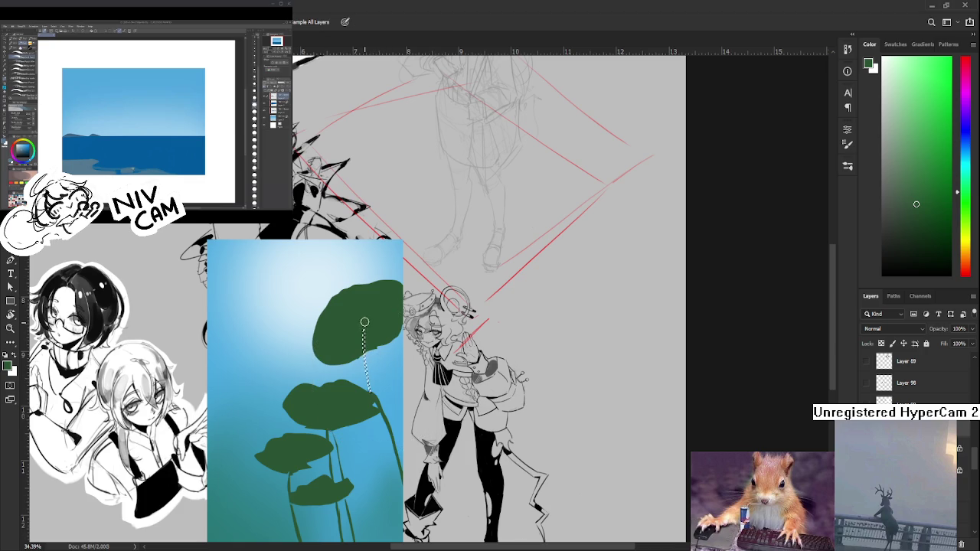
pyautogui.press('e')
pyautogui.moveTo(355, 374); pyautogui.dragTo(366, 390)
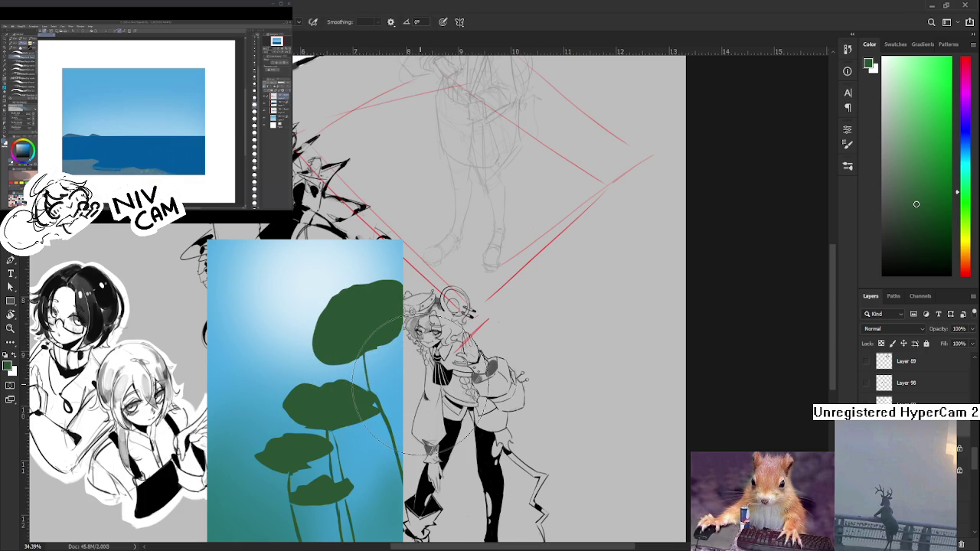
pyautogui.press('b')
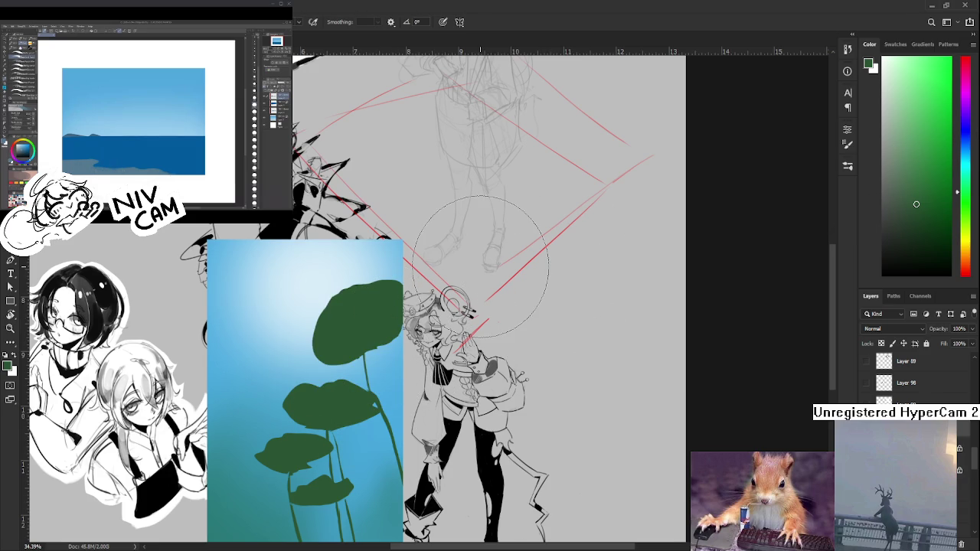
pyautogui.moveTo(364, 331); pyautogui.dragTo(368, 337)
pyautogui.hotkey('alt', 'BackSpace')
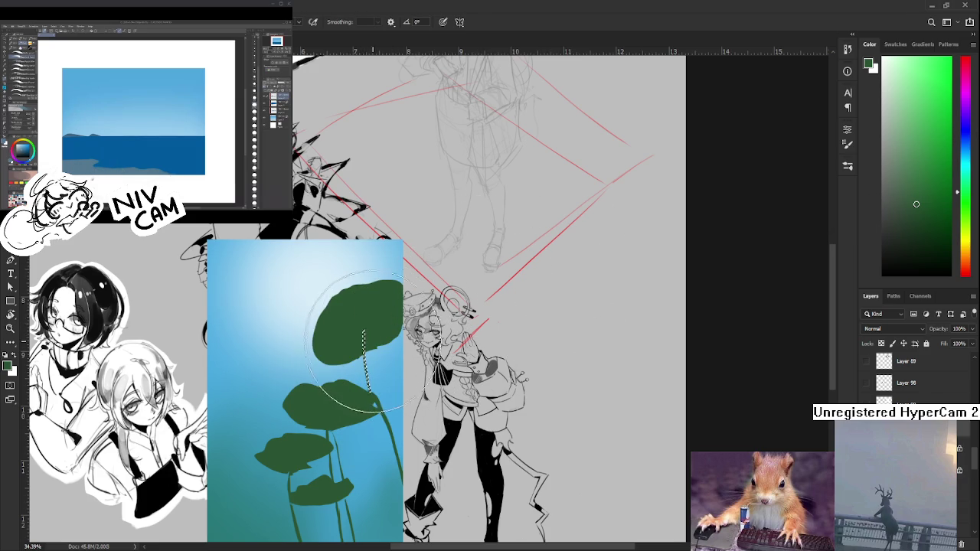
pyautogui.hotkey('ctrl', 'd')
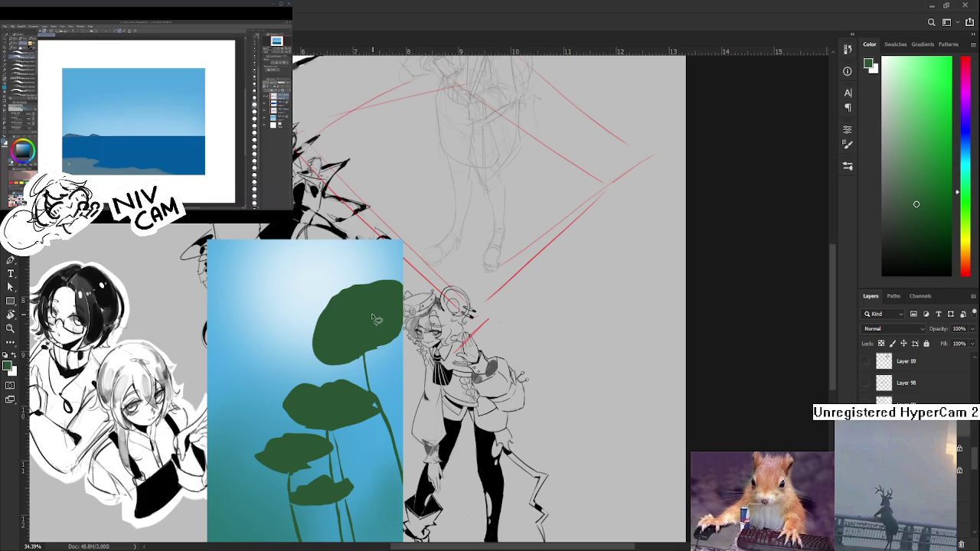
# Lasso an extension off the top leaf's top-right edge and fill it dark green to the panel's top
pyautogui.scroll(-1, 375, 321)
pyautogui.moveTo(388, 314)
pyautogui.mouseDown()
pyautogui.moveTo(380, 386)
pyautogui.moveTo(387, 333)
pyautogui.moveTo(377, 345)
pyautogui.mouseUp()
pyautogui.moveTo(378, 383)
pyautogui.mouseDown()
pyautogui.moveTo(398, 397)
pyautogui.moveTo(426, 341)
pyautogui.mouseUp()
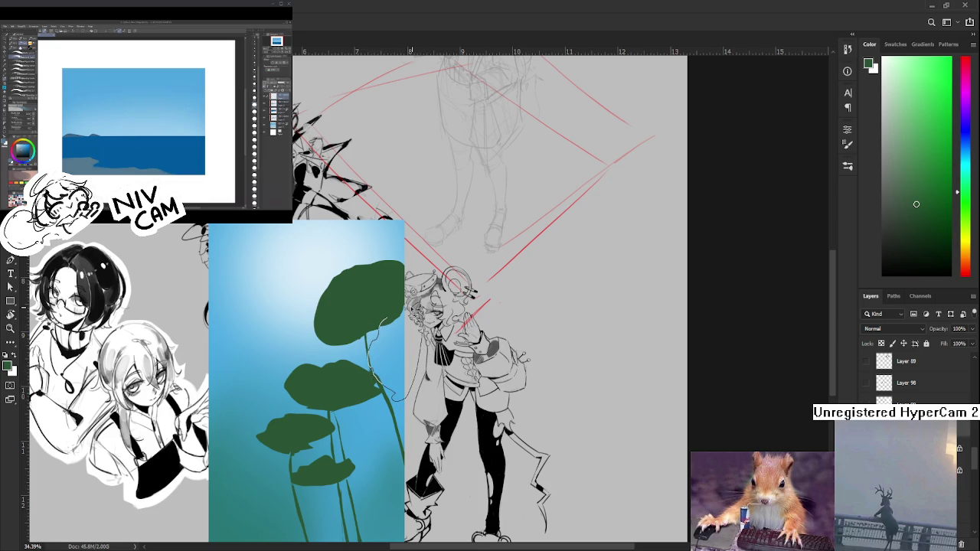
pyautogui.press('g')
pyautogui.moveTo(425, 314)
pyautogui.mouseDown()
pyautogui.moveTo(413, 306)
pyautogui.moveTo(430, 335)
pyautogui.mouseUp()
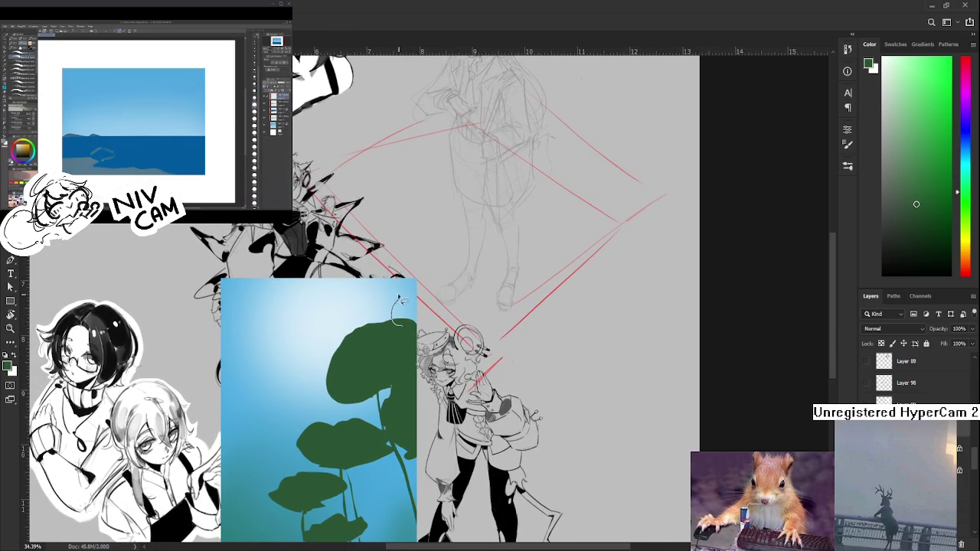
pyautogui.moveTo(395, 287); pyautogui.dragTo(392, 315)
pyautogui.moveTo(397, 278); pyautogui.dragTo(427, 295)
pyautogui.moveTo(423, 331); pyautogui.dragTo(400, 325)
pyautogui.hotkey('alt', 'BackSpace')
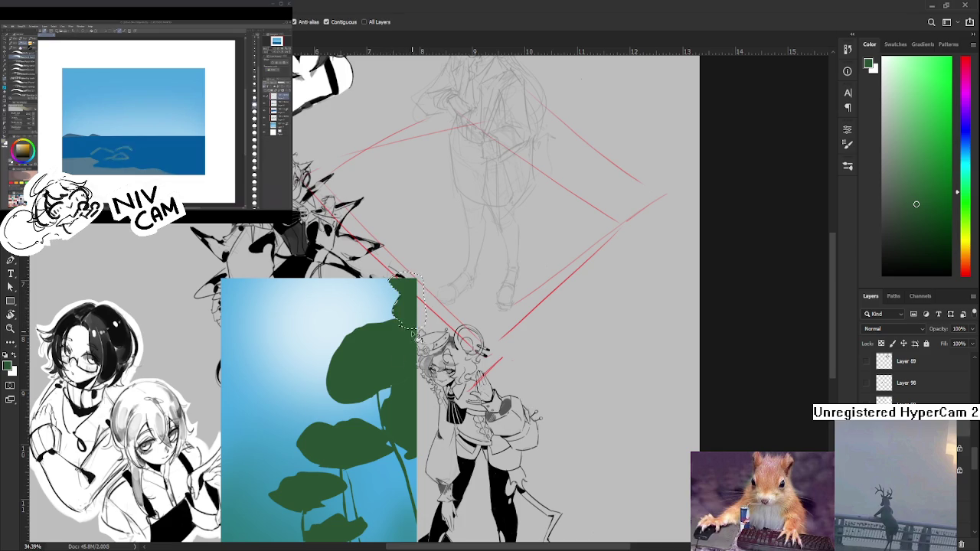
pyautogui.moveTo(388, 360); pyautogui.dragTo(440, 356)
pyautogui.moveTo(363, 325); pyautogui.dragTo(429, 312)
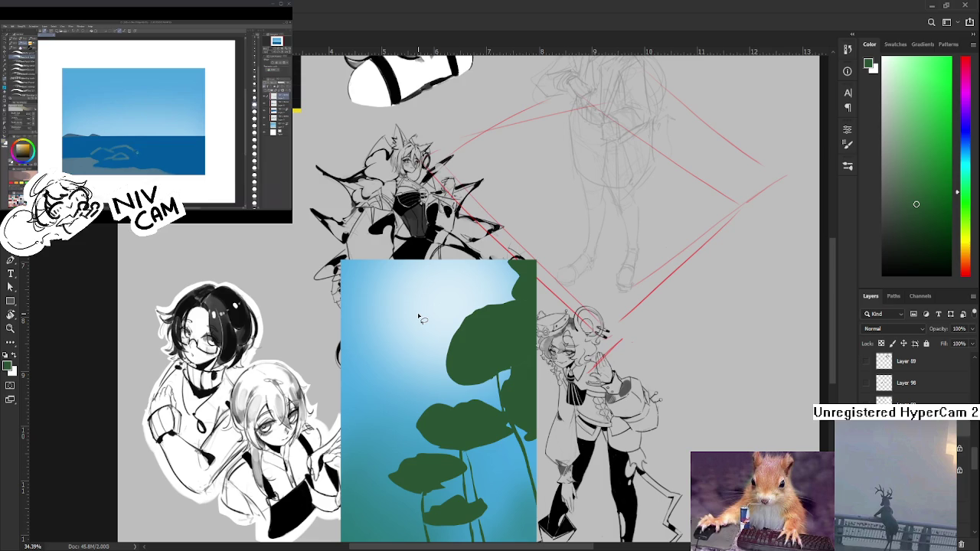
# Lasso a leaf along the panel's top-left edge and bucket-fill it dark green
pyautogui.scroll(1, 420, 317)
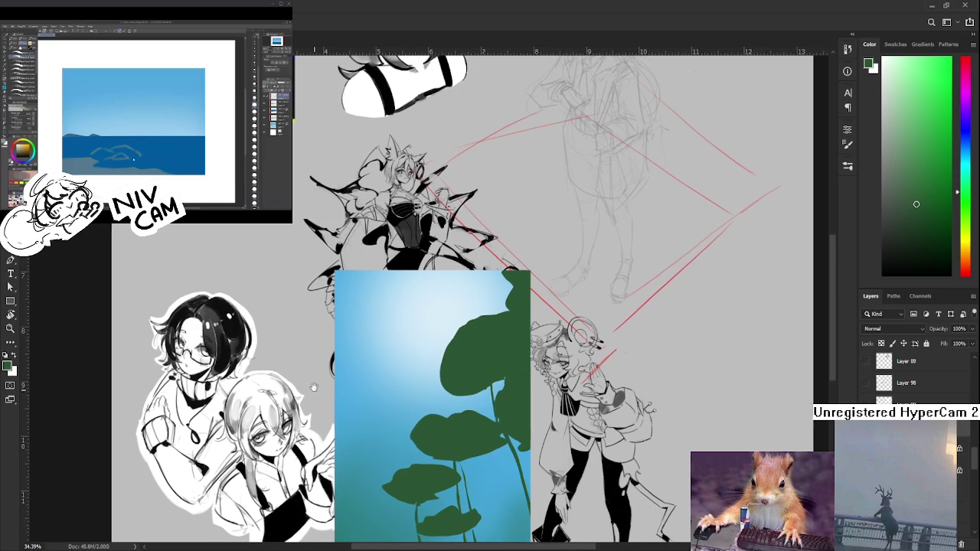
pyautogui.scroll(1, 338, 327)
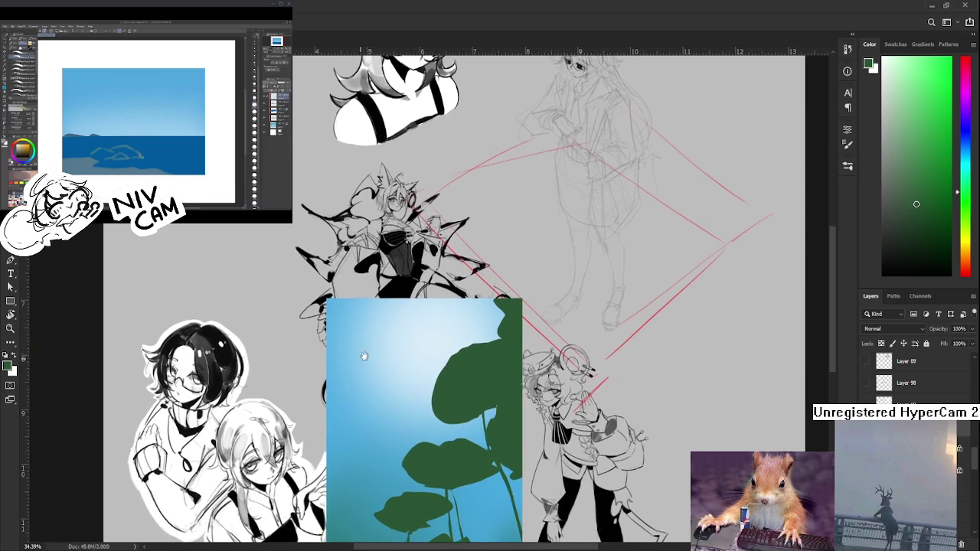
pyautogui.scroll(1, 337, 337)
pyautogui.moveTo(335, 294); pyautogui.dragTo(369, 345)
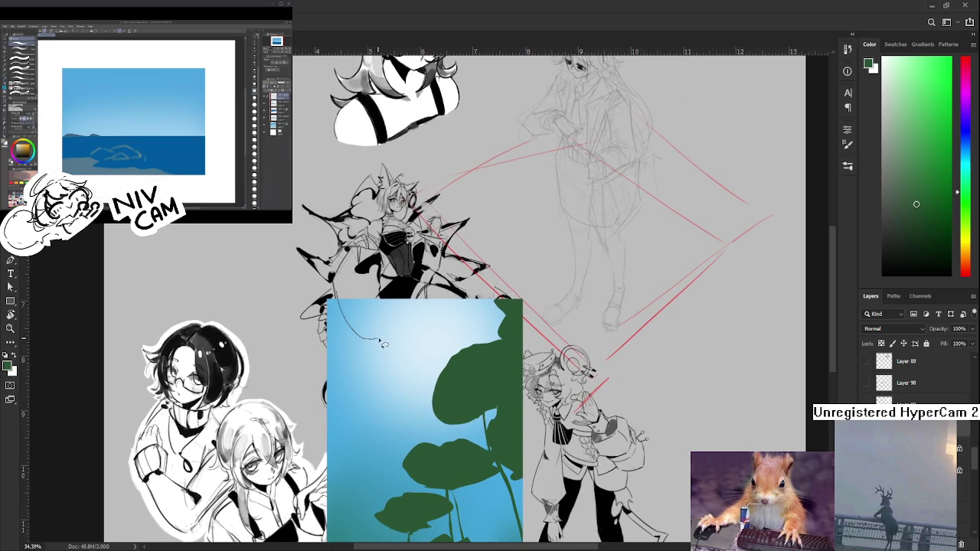
pyautogui.hotkey('ctrl', 'z')
pyautogui.moveTo(332, 298)
pyautogui.mouseDown()
pyautogui.moveTo(383, 346)
pyautogui.moveTo(402, 342)
pyautogui.mouseUp()
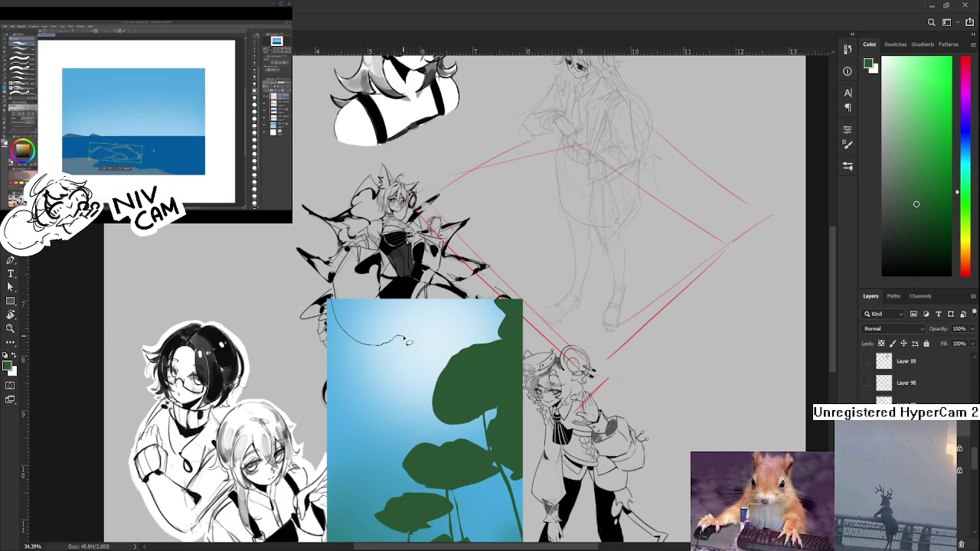
pyautogui.moveTo(411, 340); pyautogui.dragTo(405, 316)
pyautogui.press('g')
pyautogui.click(377, 324)
pyautogui.hotkey('ctrl', 'd')
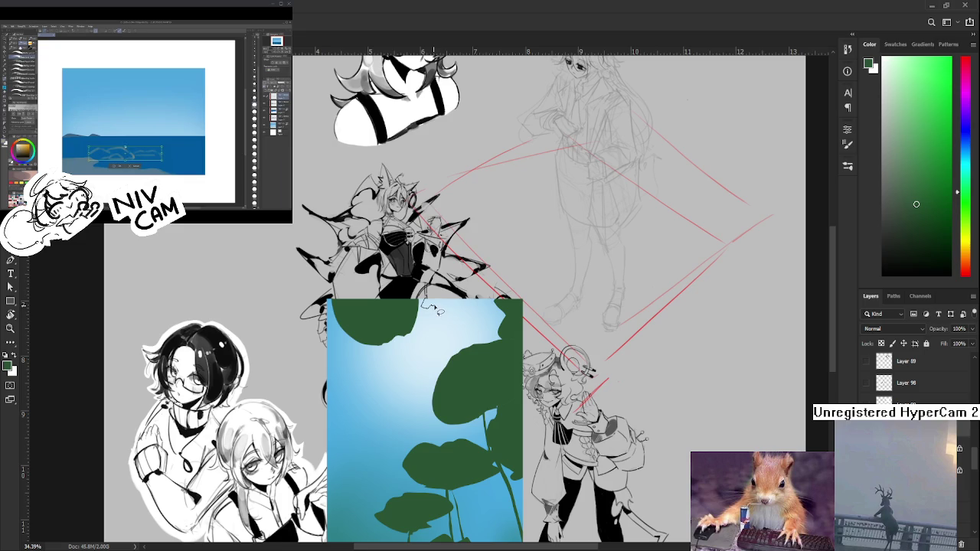
# Fill the speckled top-edge gap and extend the top-left leaf downward with green strips
pyautogui.press('w')
pyautogui.hotkey('alt', 'BackSpace')
pyautogui.press('l')
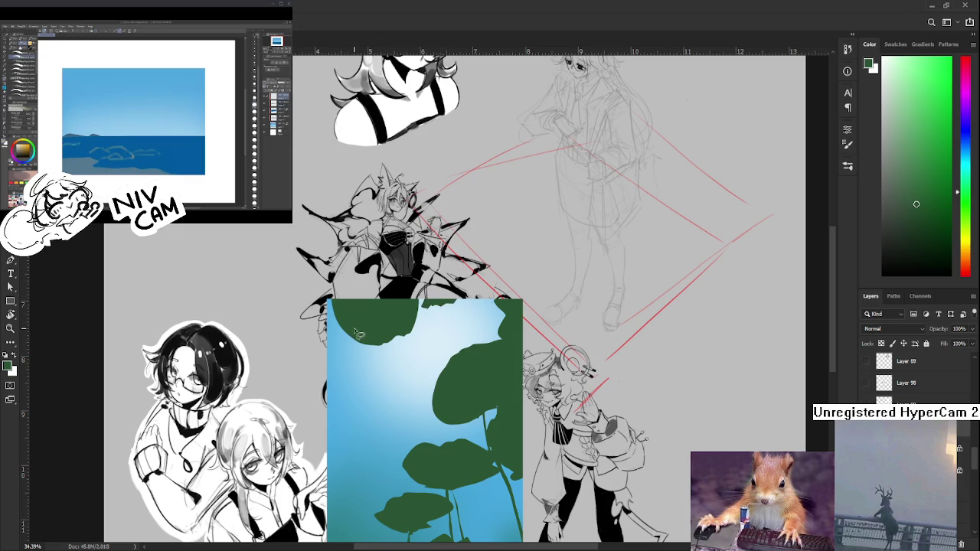
pyautogui.moveTo(348, 322)
pyautogui.mouseDown()
pyautogui.moveTo(349, 377)
pyautogui.moveTo(344, 300)
pyautogui.mouseUp()
pyautogui.press('g')
pyautogui.click(353, 353)
pyautogui.hotkey('ctrl', 'd')
pyautogui.moveTo(354, 354); pyautogui.dragTo(357, 301)
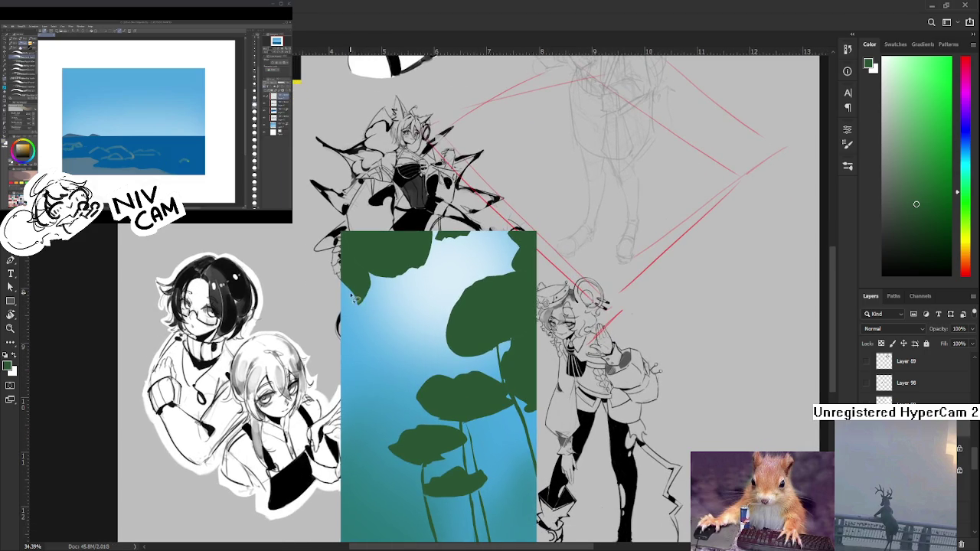
pyautogui.moveTo(350, 283)
pyautogui.mouseDown()
pyautogui.moveTo(373, 331)
pyautogui.moveTo(339, 280)
pyautogui.moveTo(360, 340)
pyautogui.mouseUp()
pyautogui.hotkey('ctrl', 'd')
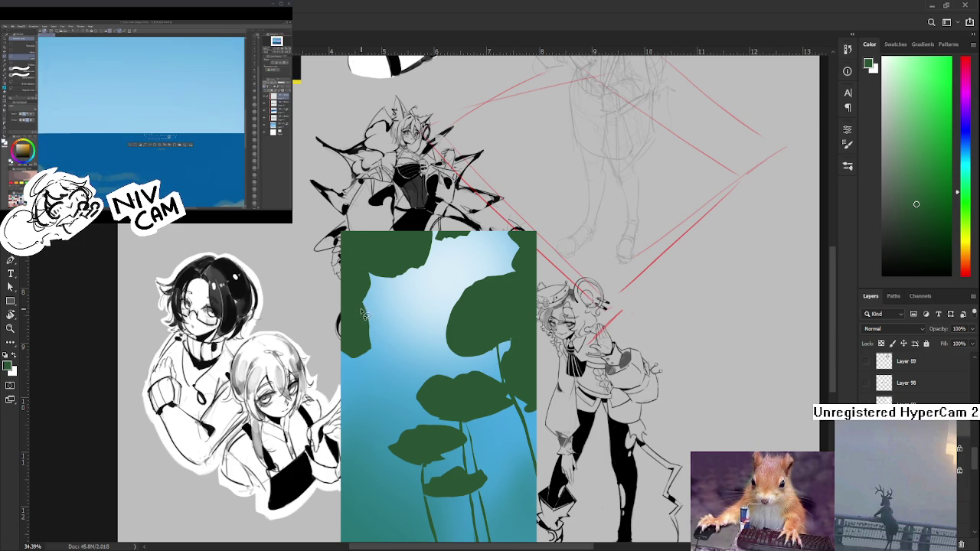
# Paint a thin dark line across the green leaf and touch up its left edge
pyautogui.moveTo(361, 299); pyautogui.dragTo(376, 330)
pyautogui.hotkey('ctrl', 'z')
pyautogui.moveTo(373, 320); pyautogui.dragTo(378, 344)
pyautogui.moveTo(377, 352); pyautogui.dragTo(355, 295)
pyautogui.press('b')
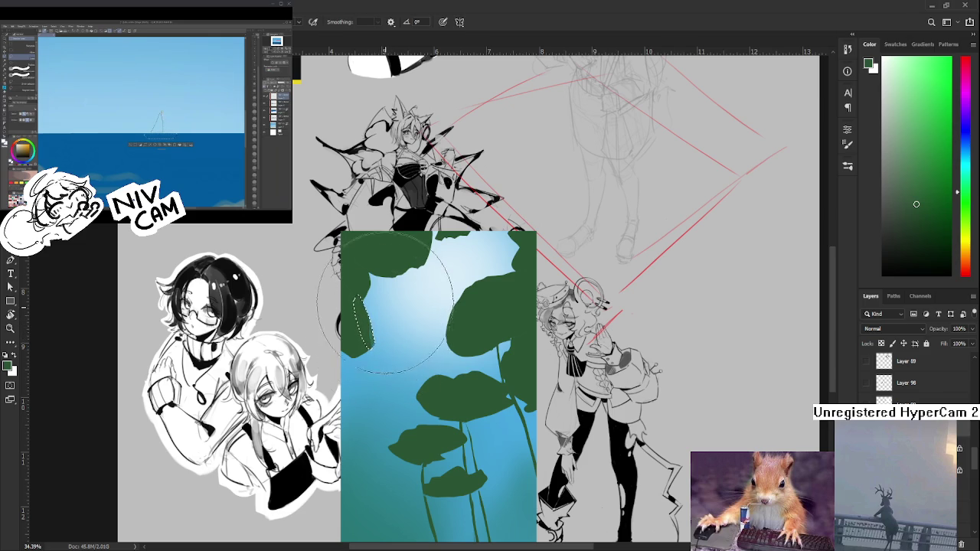
pyautogui.hotkey('ctrl', 'd')
pyautogui.press('e')
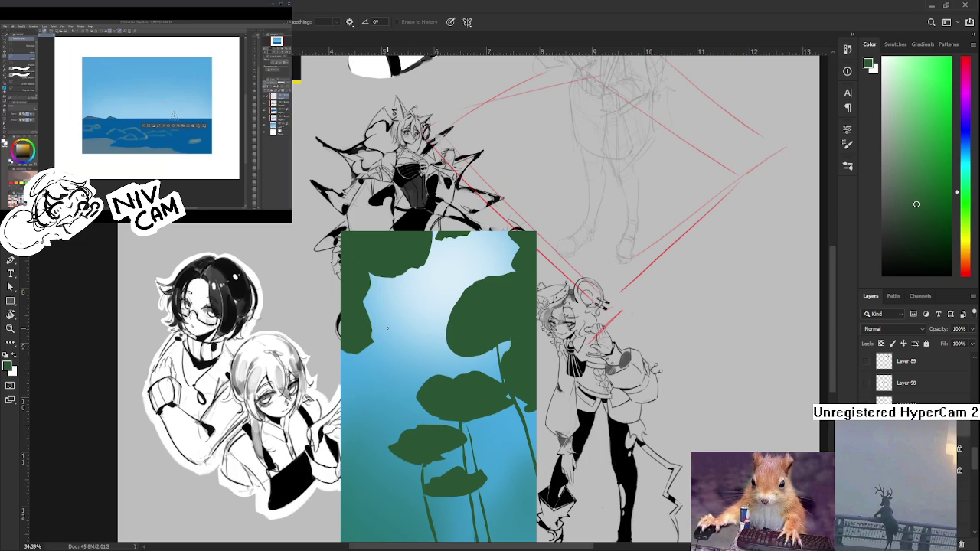
# Lasso and fill two small overlapping dark-green leaves at the left-middle of the panel
pyautogui.press('l')
pyautogui.moveTo(357, 353); pyautogui.dragTo(347, 366)
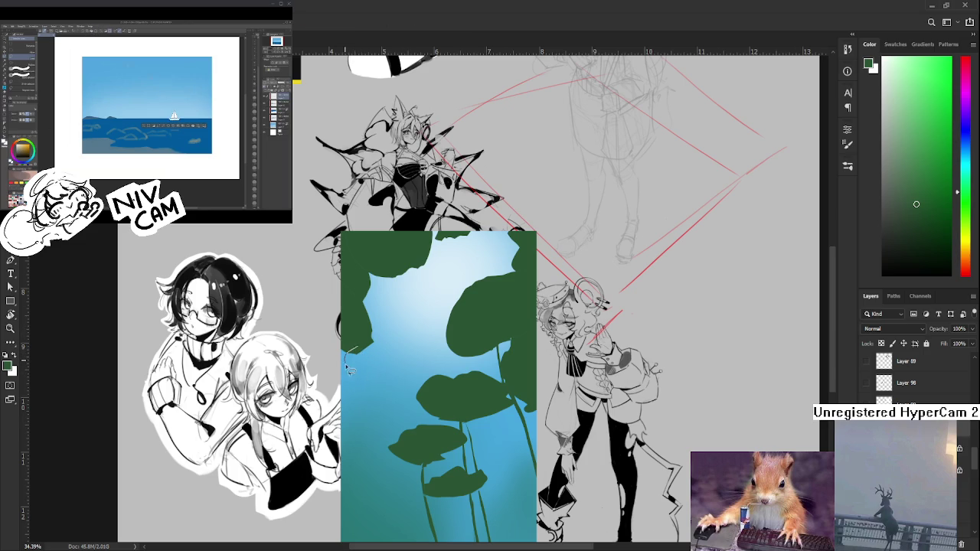
pyautogui.moveTo(346, 364)
pyautogui.mouseDown()
pyautogui.moveTo(363, 355)
pyautogui.moveTo(400, 377)
pyautogui.moveTo(397, 353)
pyautogui.mouseUp()
pyautogui.press('b')
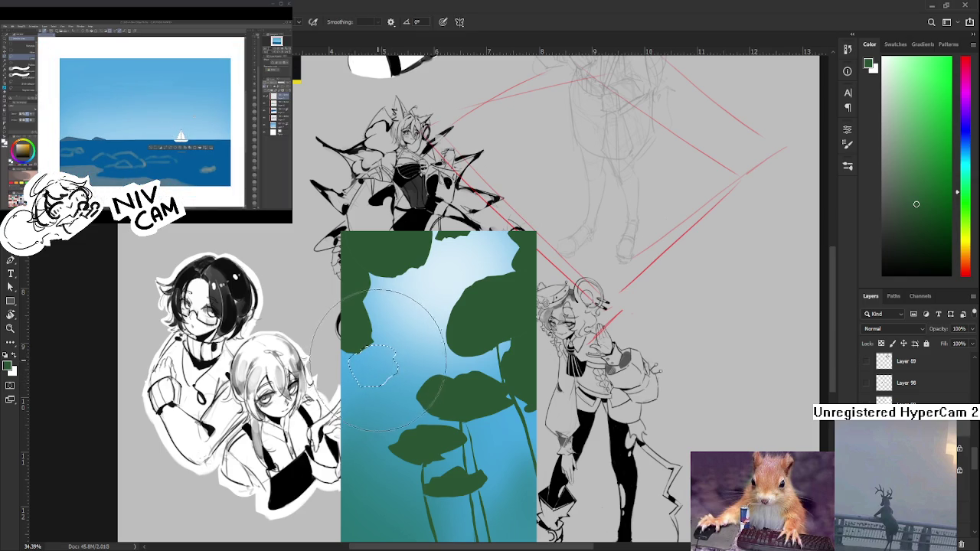
pyautogui.press('l')
pyautogui.hotkey('alt', 'BackSpace')
pyautogui.hotkey('ctrl', 'd')
pyautogui.moveTo(394, 357)
pyautogui.mouseDown()
pyautogui.moveTo(415, 368)
pyautogui.moveTo(389, 374)
pyautogui.moveTo(435, 352)
pyautogui.mouseUp()
pyautogui.press('b')
pyautogui.hotkey('ctrl', 'd')
pyautogui.press('l')
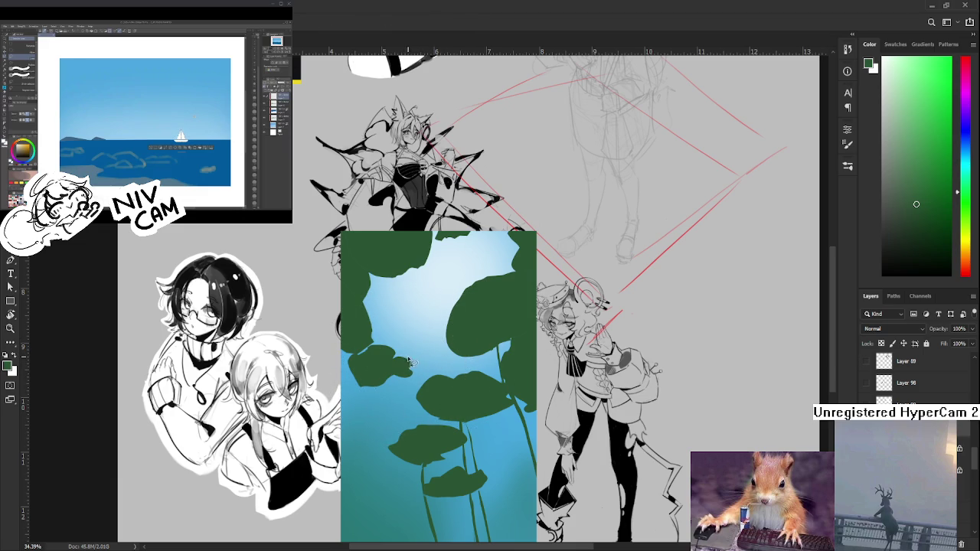
# Trace and paint two more small lily pads, including one on the lower left
pyautogui.moveTo(400, 361); pyautogui.dragTo(446, 368)
pyautogui.press('b')
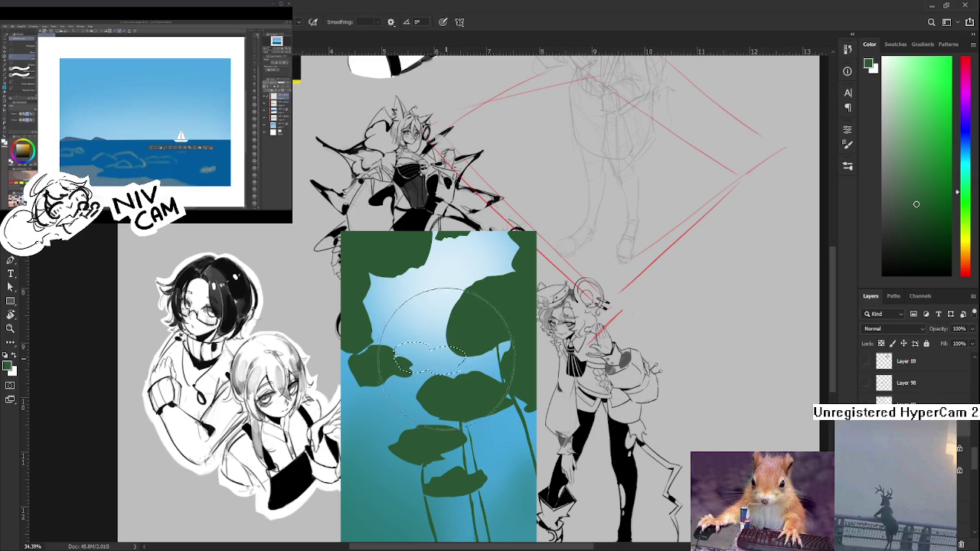
pyautogui.moveTo(441, 314); pyautogui.dragTo(463, 329)
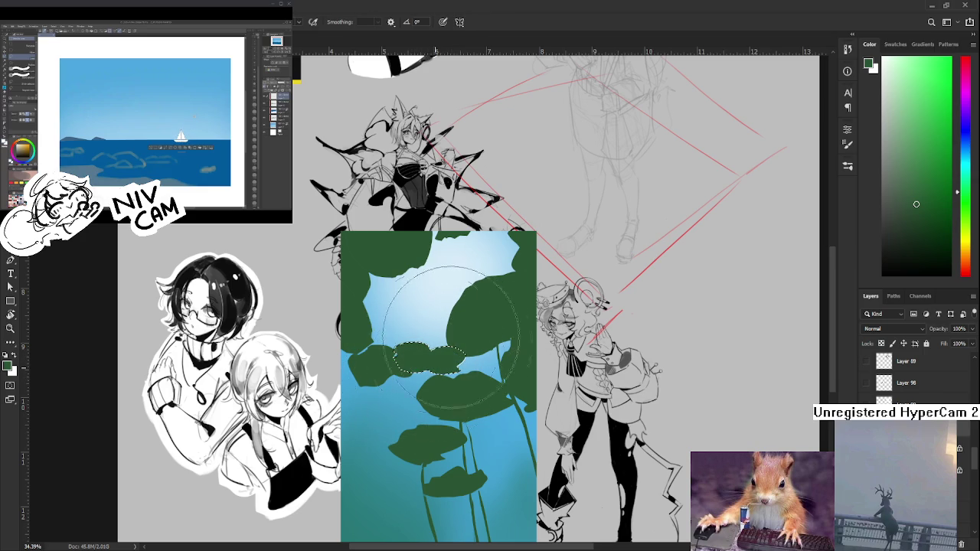
pyautogui.press('l')
pyautogui.hotkey('ctrl', 'd')
pyautogui.moveTo(406, 384); pyautogui.dragTo(399, 417)
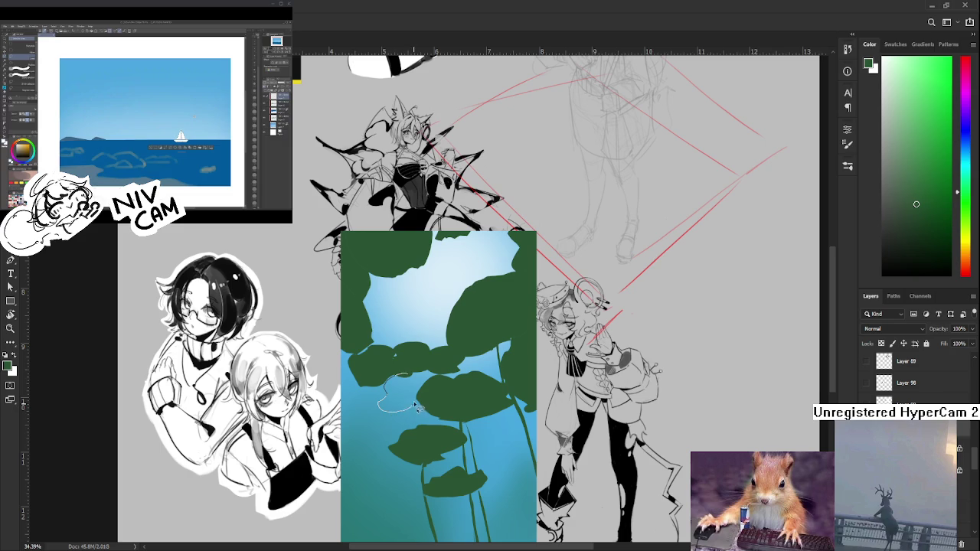
pyautogui.moveTo(399, 417)
pyautogui.mouseDown()
pyautogui.moveTo(411, 382)
pyautogui.moveTo(391, 382)
pyautogui.mouseUp()
pyautogui.press('b')
pyautogui.press('e')
pyautogui.hotkey('ctrl', 'd')
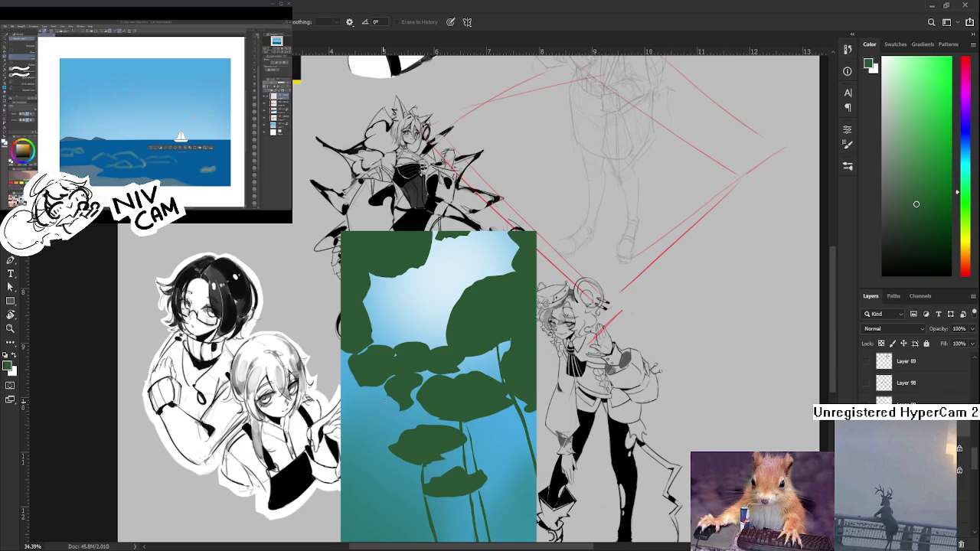
# Reshape the leaf edges and paint the blue gaps between the small leaves green
pyautogui.press('b')
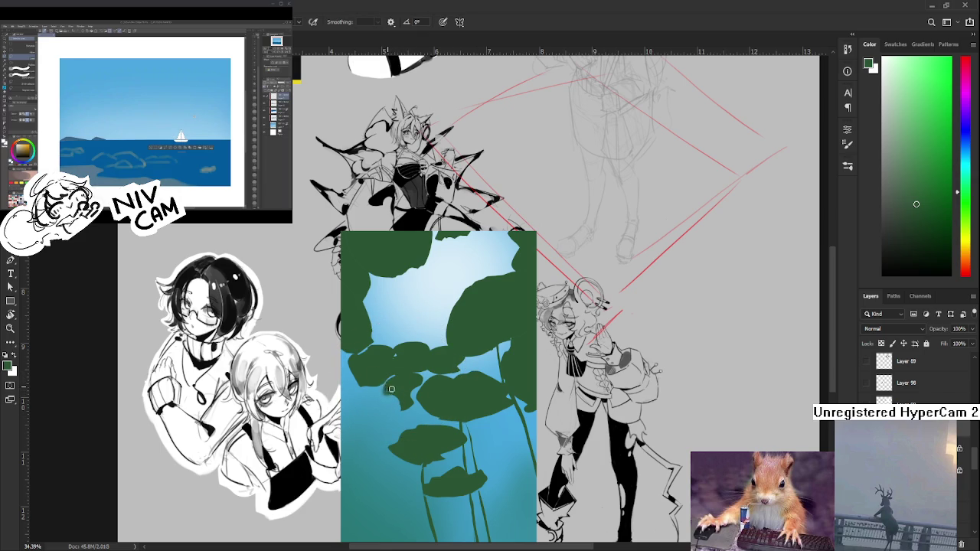
pyautogui.moveTo(392, 390); pyautogui.dragTo(399, 383)
pyautogui.press('e')
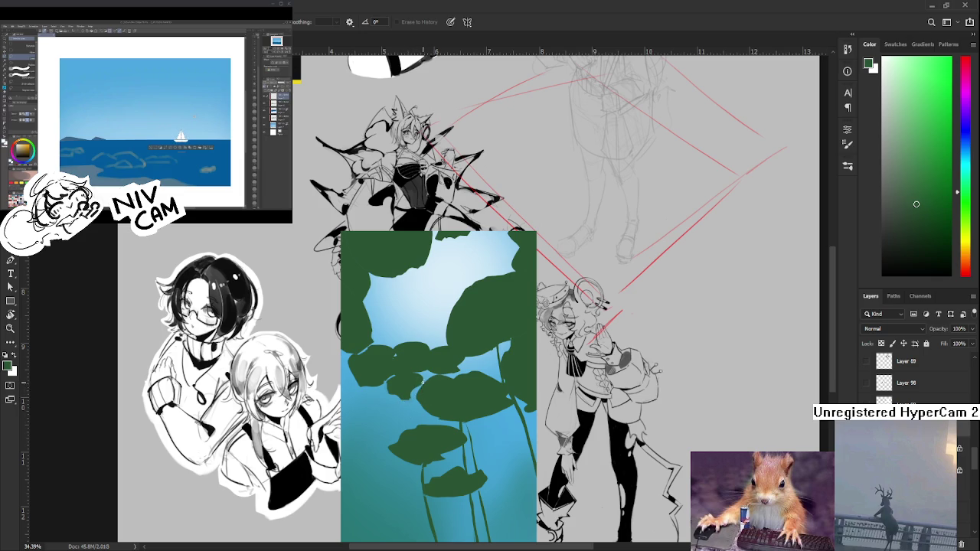
pyautogui.press('b')
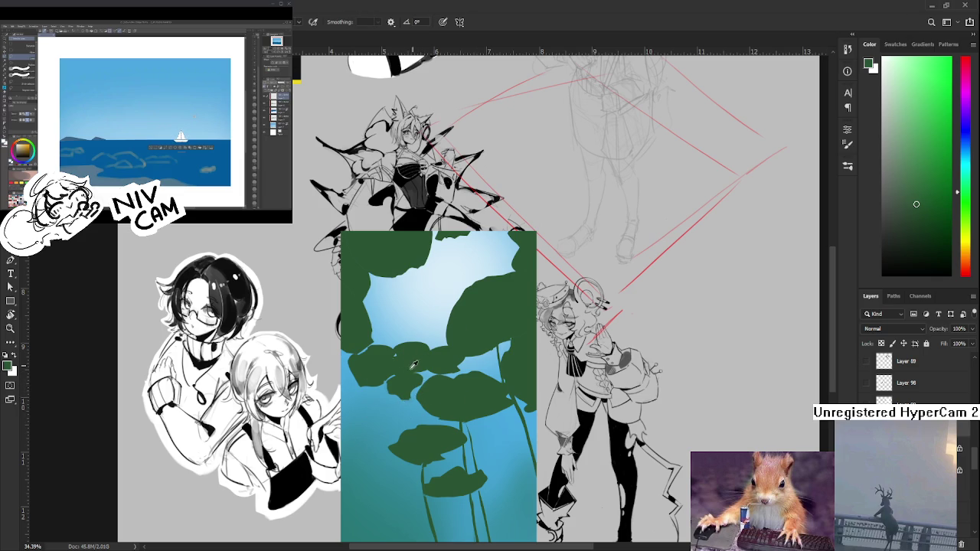
pyautogui.press('v')
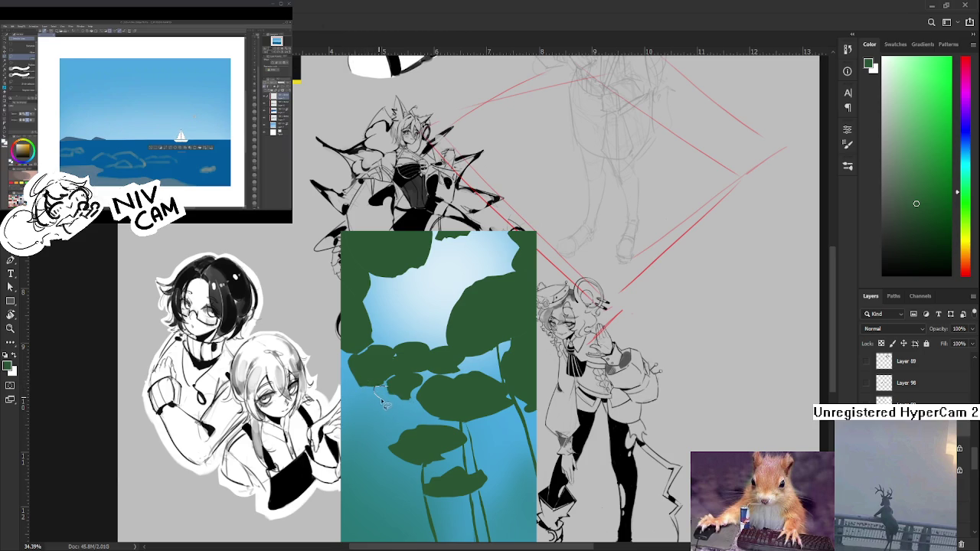
pyautogui.press('b')
pyautogui.moveTo(385, 392); pyautogui.dragTo(414, 393)
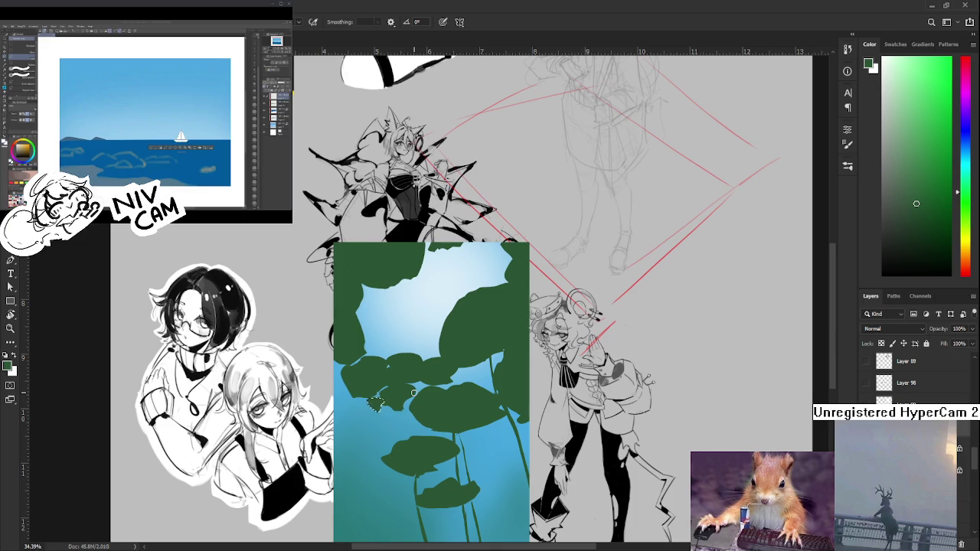
pyautogui.scroll(-1, 379, 402)
pyautogui.scroll(-1, 384, 397)
pyautogui.scroll(-1, 389, 392)
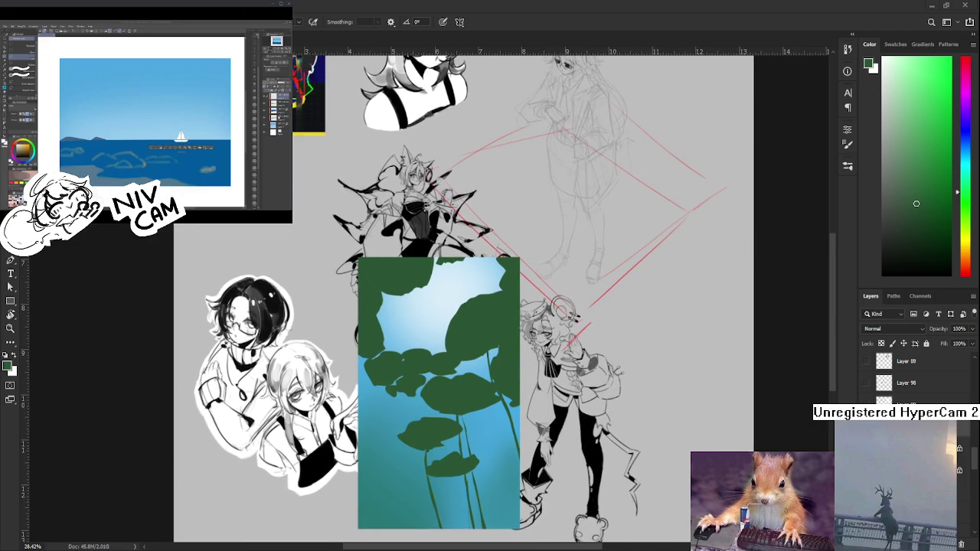
pyautogui.scroll(1, 426, 384)
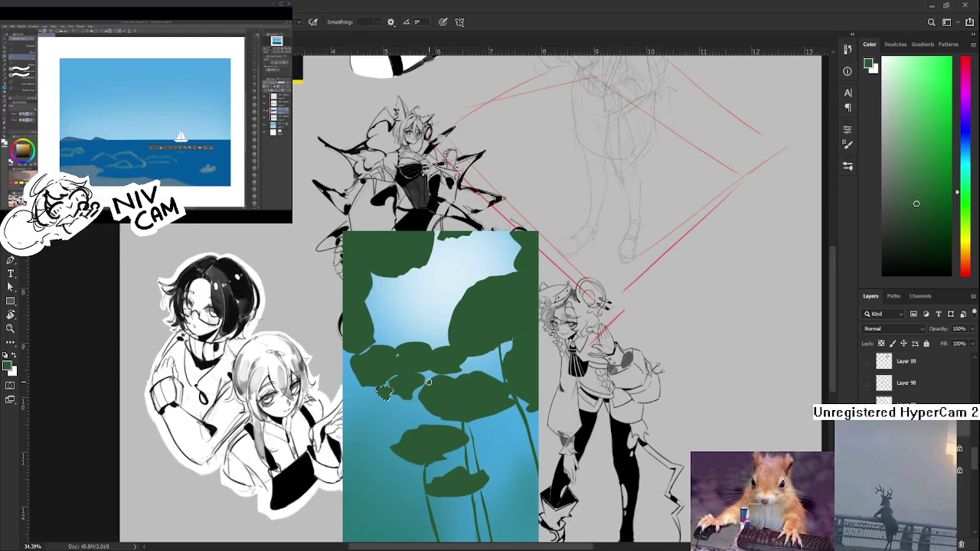
pyautogui.moveTo(419, 380)
pyautogui.mouseDown()
pyautogui.moveTo(388, 374)
pyautogui.moveTo(377, 397)
pyautogui.mouseUp()
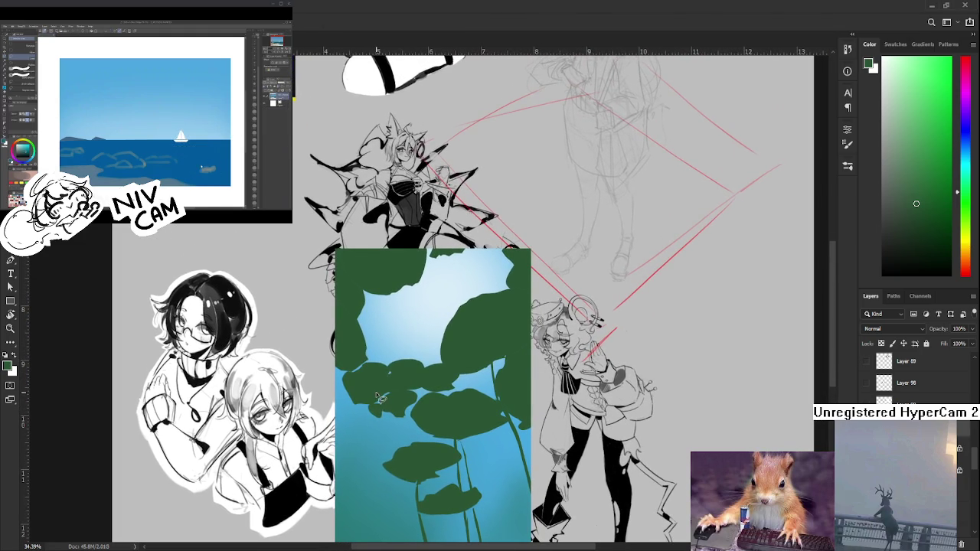
pyautogui.scroll(-1, 375, 398)
pyautogui.scroll(-1, 378, 410)
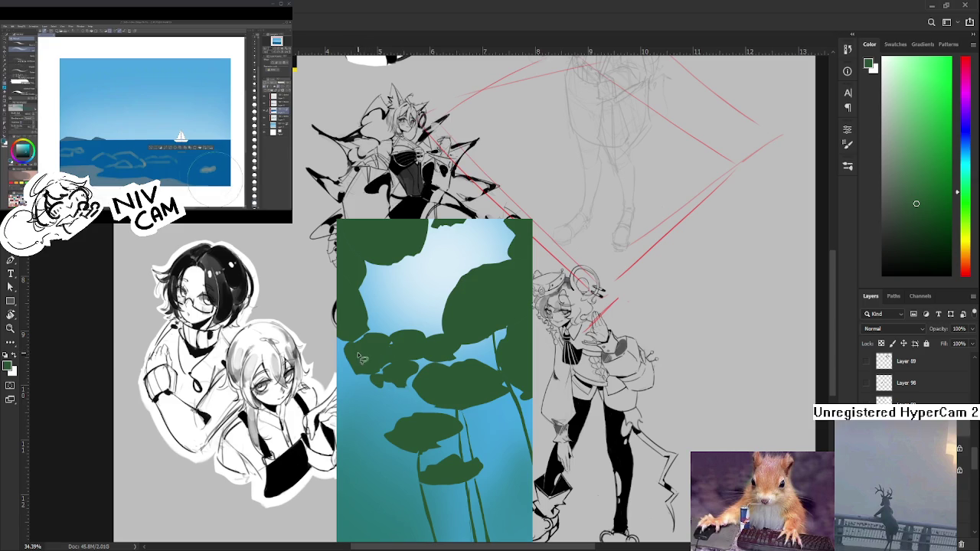
pyautogui.scroll(-1, 357, 359)
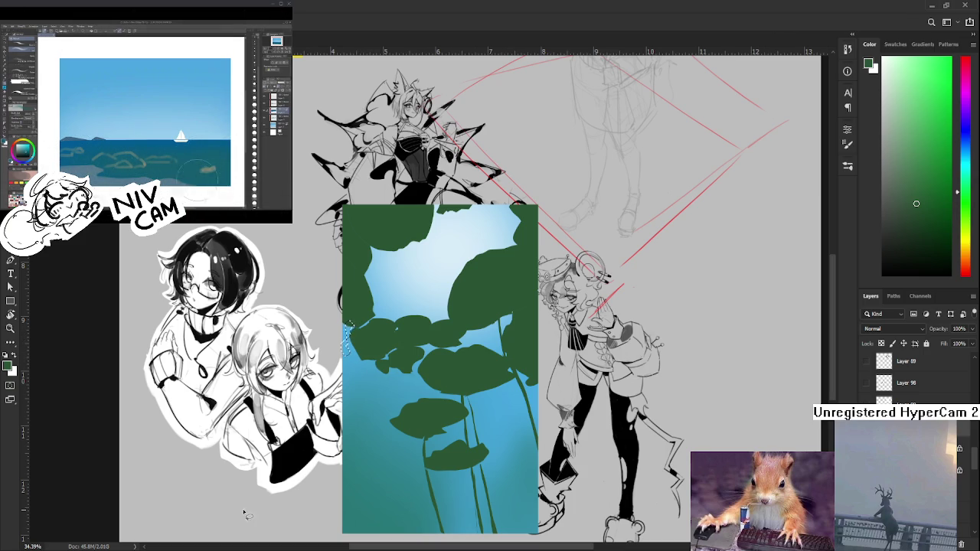
pyautogui.press('b')
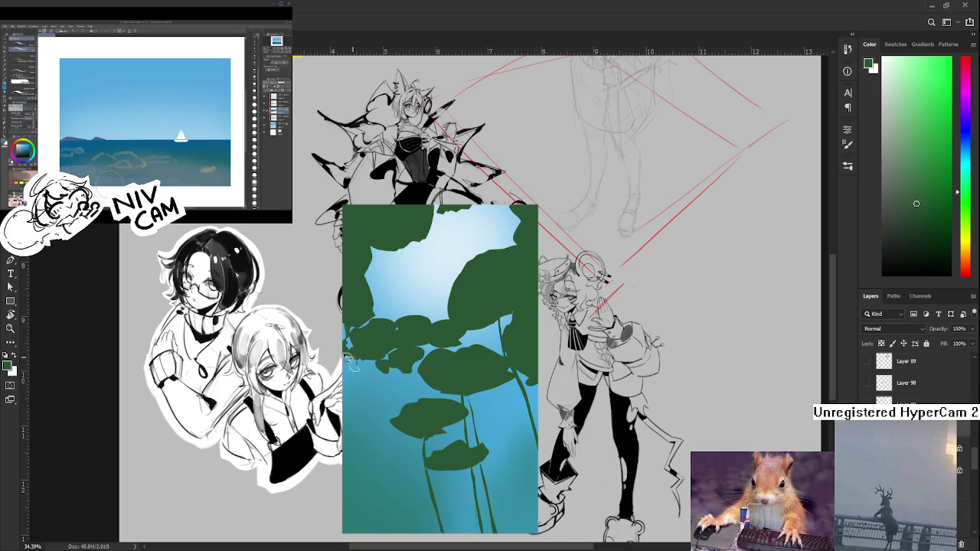
pyautogui.press('b')
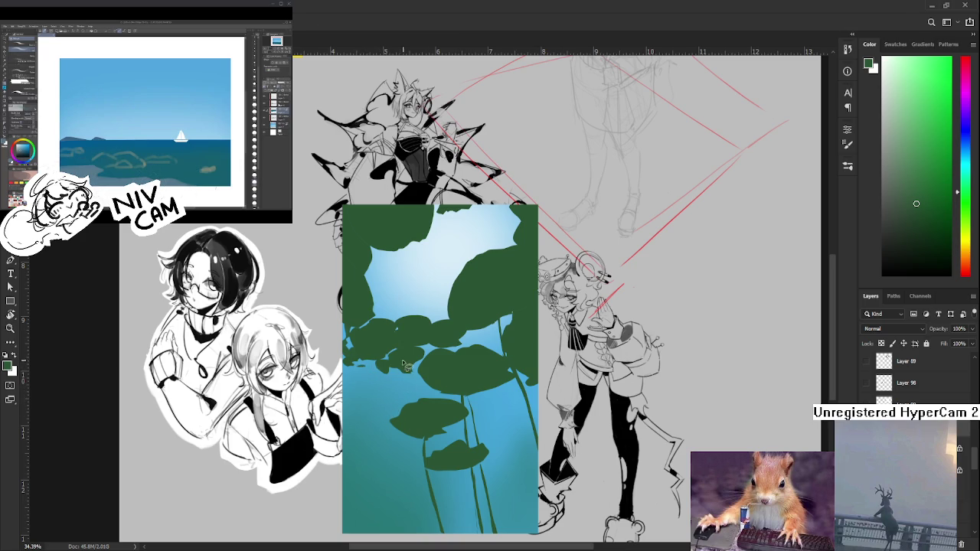
pyautogui.hscroll(3, 410, 371)
# Lasso a leaf shape in the lower right and fill it dark green
pyautogui.scroll(-2, 440, 395)
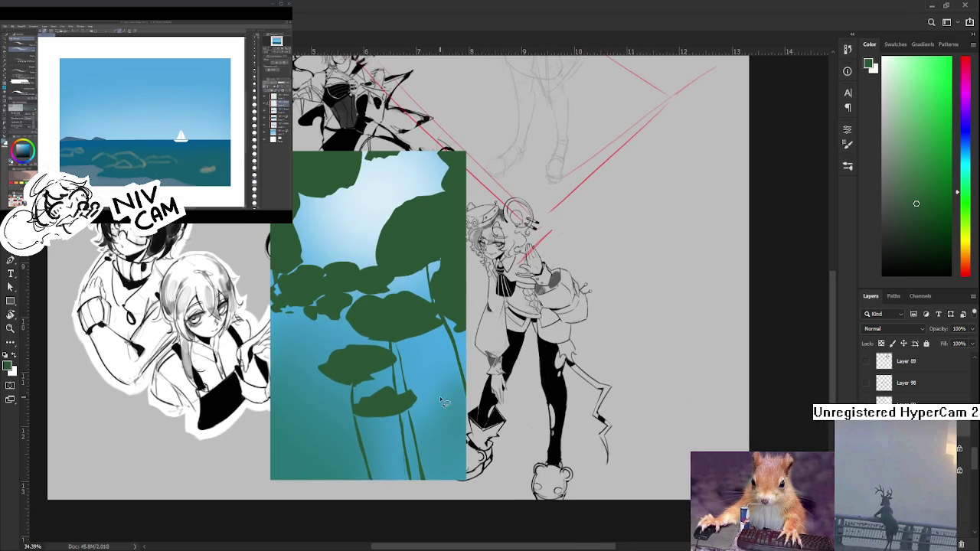
pyautogui.moveTo(417, 442); pyautogui.dragTo(444, 430)
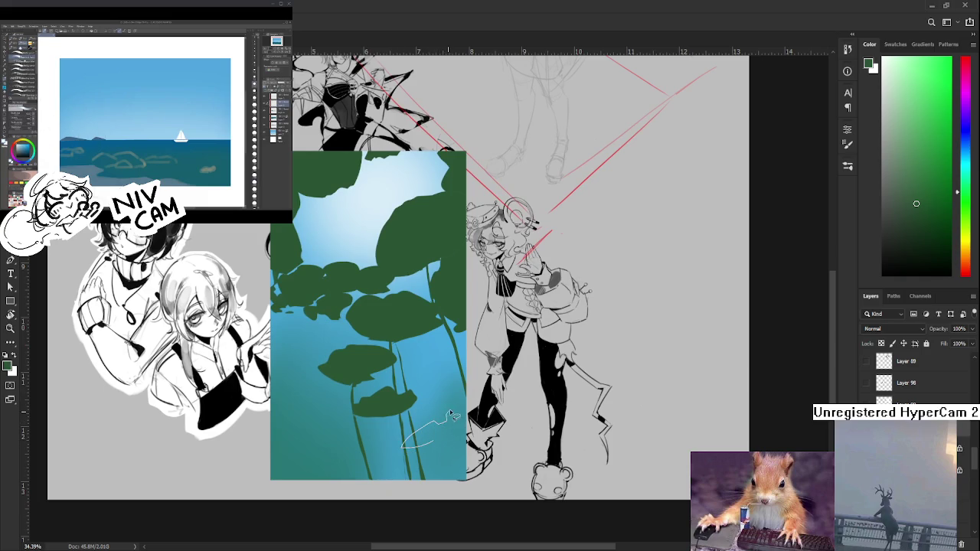
pyautogui.moveTo(444, 430)
pyautogui.mouseDown()
pyautogui.moveTo(456, 434)
pyautogui.moveTo(403, 451)
pyautogui.mouseUp()
pyautogui.hotkey('alt', 'BackSpace')
pyautogui.press('b')
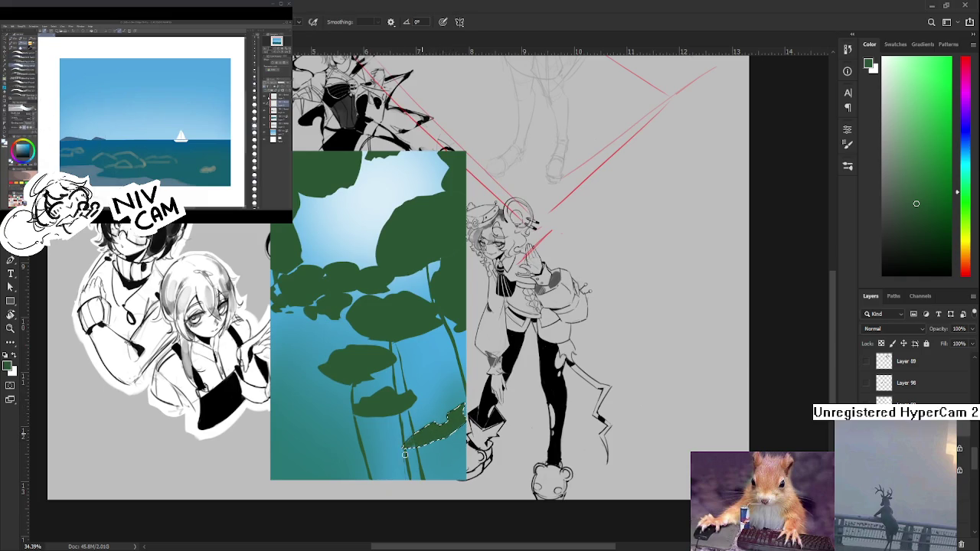
pyautogui.hotkey('ctrl', 'd')
# Brush a thin stem down from the new lower-right leaf
pyautogui.hscroll(2, 420, 443)
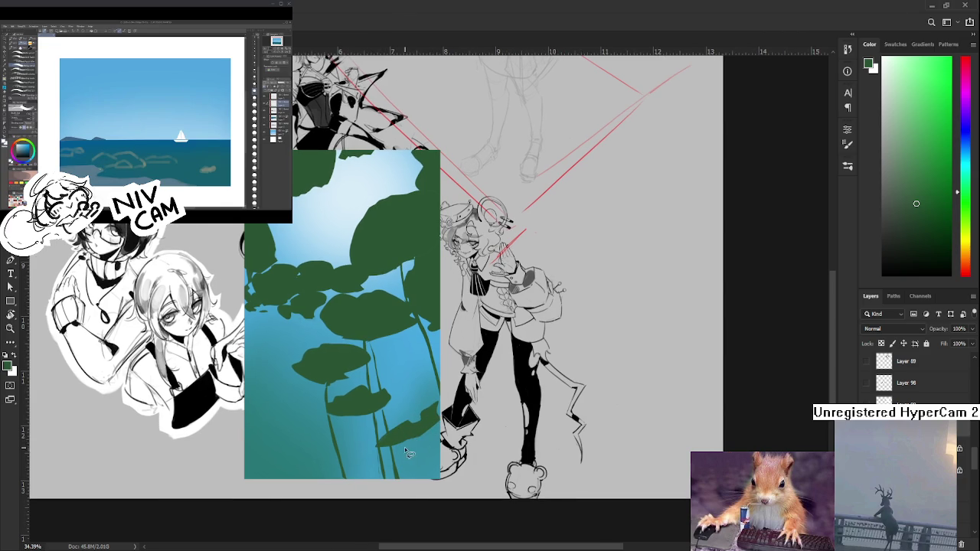
pyautogui.moveTo(401, 438); pyautogui.dragTo(411, 482)
pyautogui.hotkey('ctrl', 'z')
pyautogui.moveTo(399, 435); pyautogui.dragTo(417, 482)
pyautogui.moveTo(438, 423)
pyautogui.mouseDown()
pyautogui.moveTo(411, 475)
pyautogui.moveTo(367, 385)
pyautogui.mouseUp()
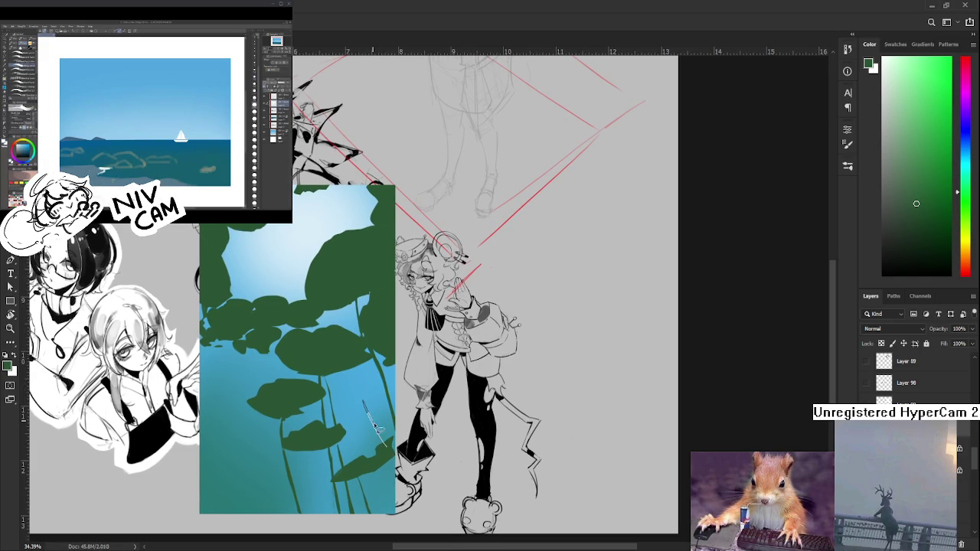
# Make a straight-edged Polygonal Lasso selection for the stem and paint inside it
pyautogui.click(387, 448)
pyautogui.doubleClick(368, 415)
pyautogui.press('b')
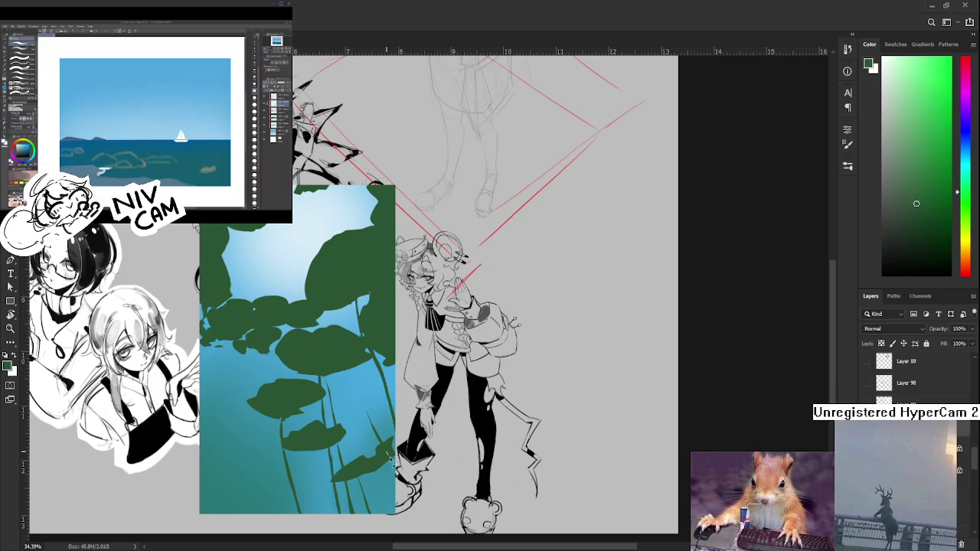
pyautogui.press('b')
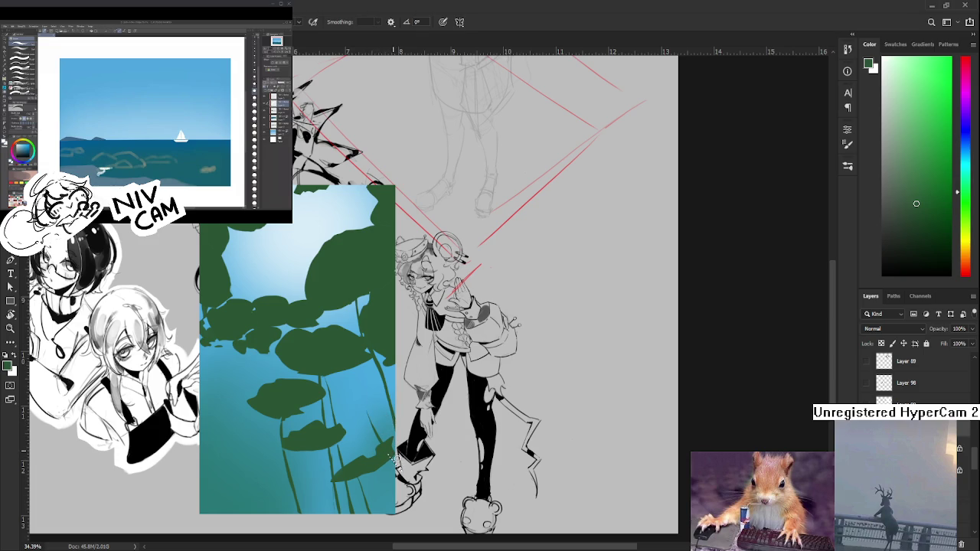
pyautogui.moveTo(349, 392); pyautogui.dragTo(372, 376)
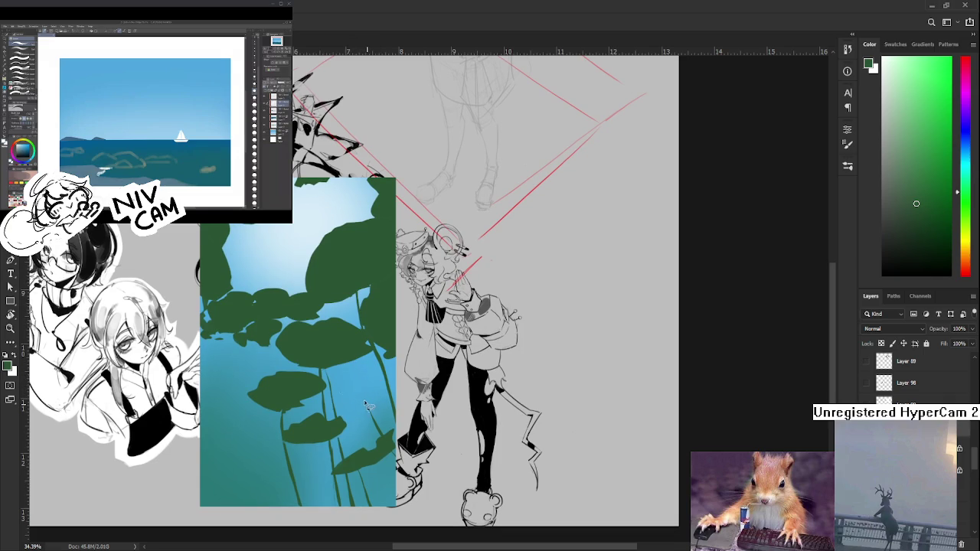
pyautogui.moveTo(362, 400)
pyautogui.mouseDown()
pyautogui.moveTo(372, 412)
pyautogui.moveTo(389, 382)
pyautogui.moveTo(357, 410)
pyautogui.moveTo(325, 406)
pyautogui.moveTo(349, 410)
pyautogui.moveTo(335, 400)
pyautogui.mouseUp()
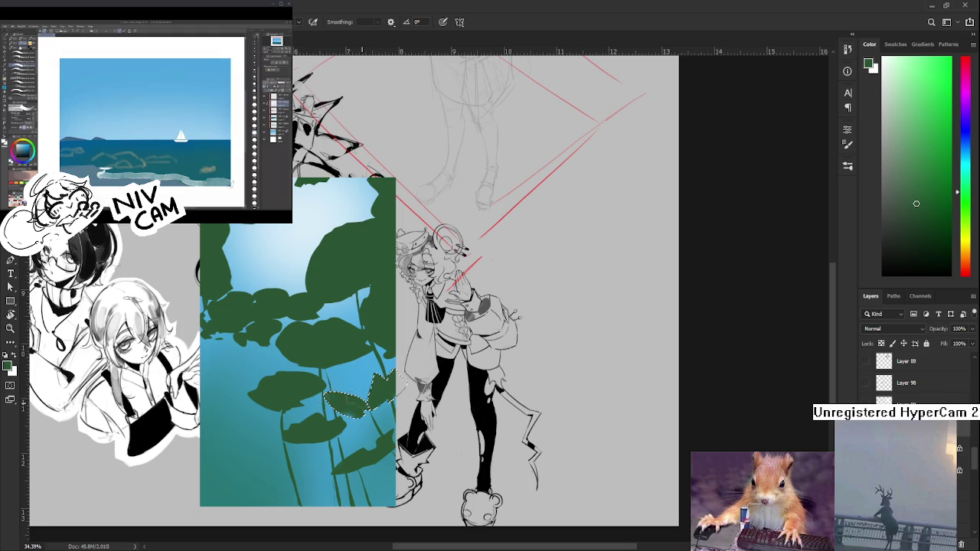
# Dab dark green onto a leaf, trying and undoing two light strokes over the leaves
pyautogui.hotkey('ctrl', 'd')
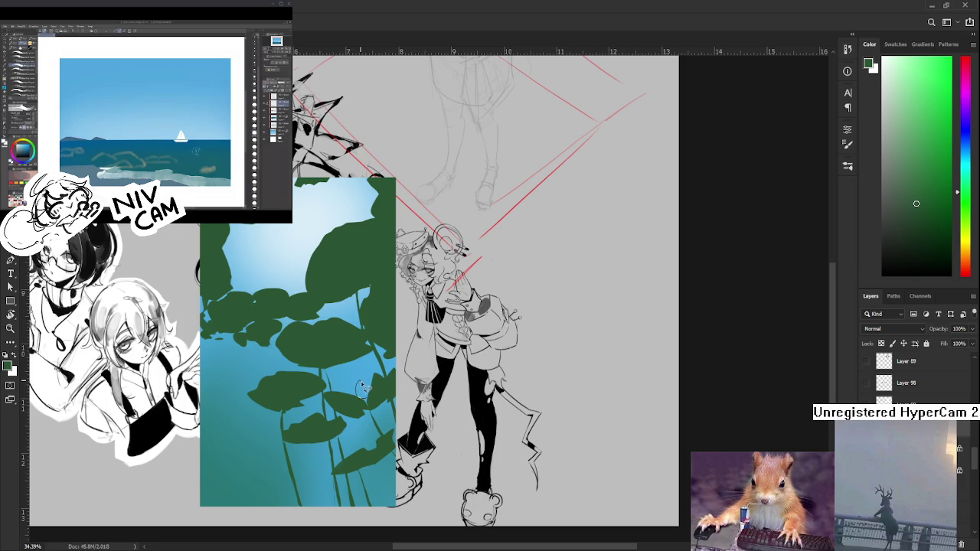
pyautogui.press('b')
pyautogui.moveTo(362, 391); pyautogui.dragTo(364, 395)
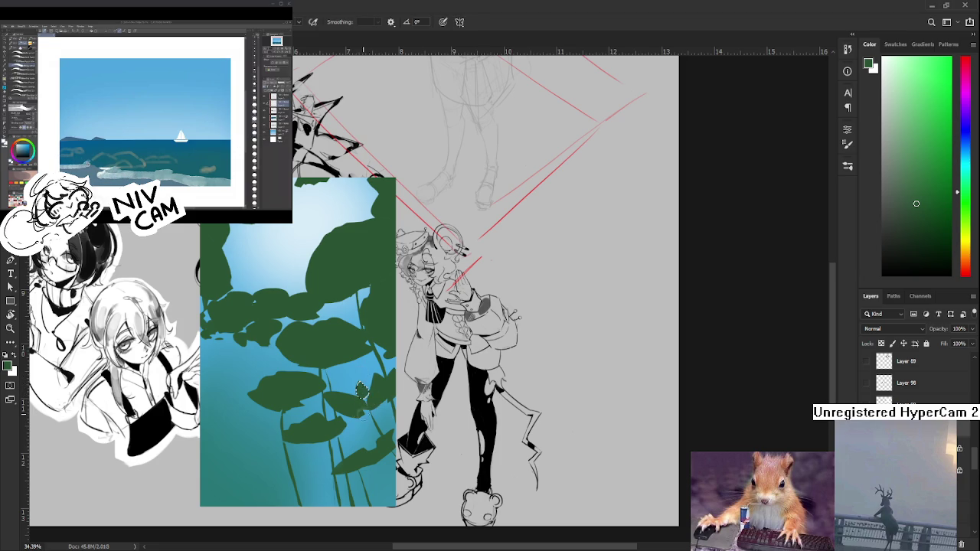
pyautogui.moveTo(392, 417)
pyautogui.mouseDown()
pyautogui.moveTo(396, 389)
pyautogui.moveTo(368, 386)
pyautogui.mouseUp()
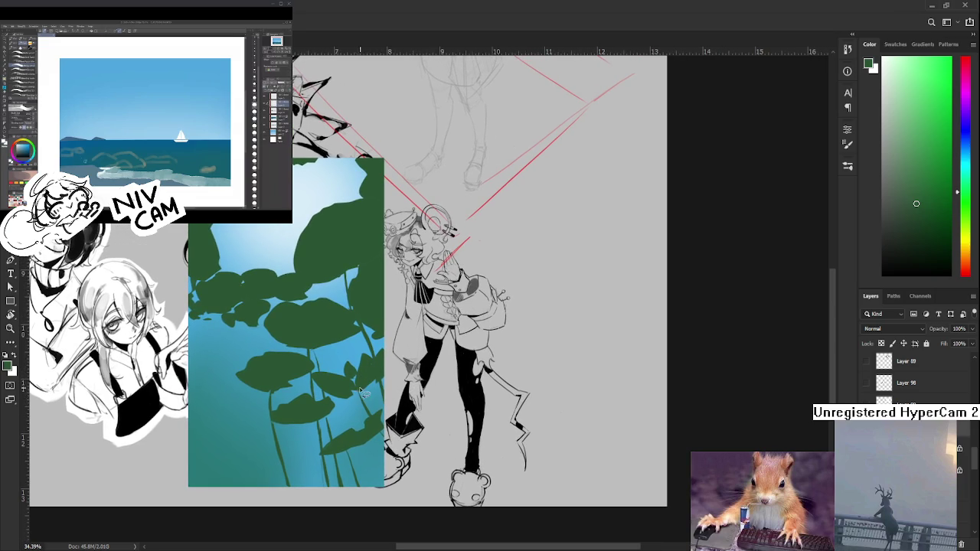
pyautogui.moveTo(350, 373); pyautogui.dragTo(369, 409)
pyautogui.hotkey('ctrl', 'z')
pyautogui.moveTo(350, 375); pyautogui.dragTo(363, 399)
pyautogui.hotkey('ctrl', 'z')
pyautogui.press('e')
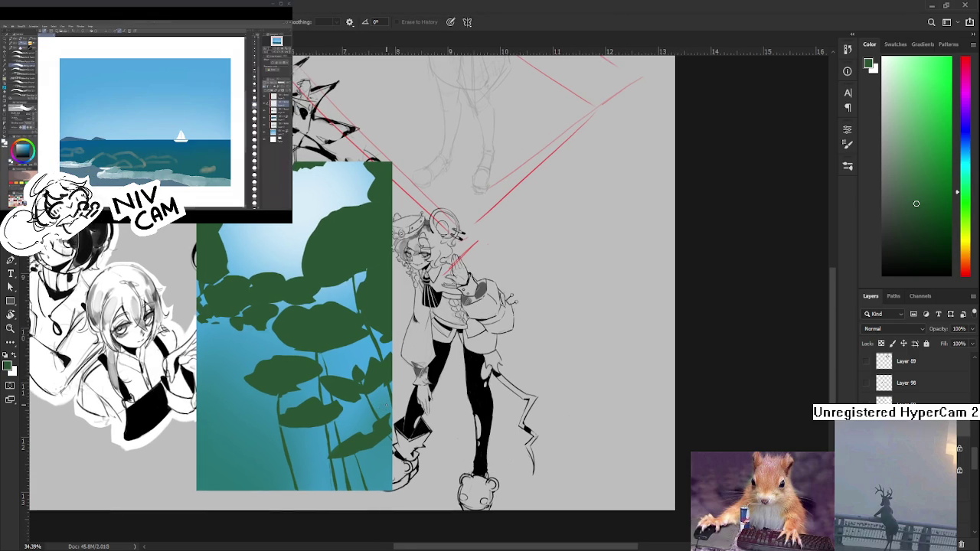
# Lasso a new thin stem beneath the lower leaves and fill it dark green
pyautogui.scroll(-2, 428, 414)
pyautogui.scroll(2, 371, 383)
pyautogui.scroll(2, 366, 379)
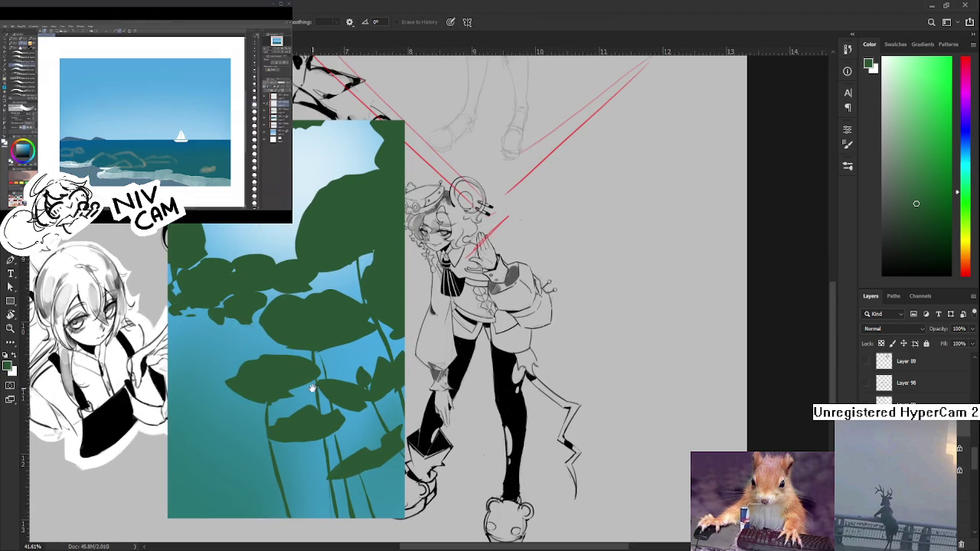
pyautogui.moveTo(309, 385); pyautogui.dragTo(316, 405)
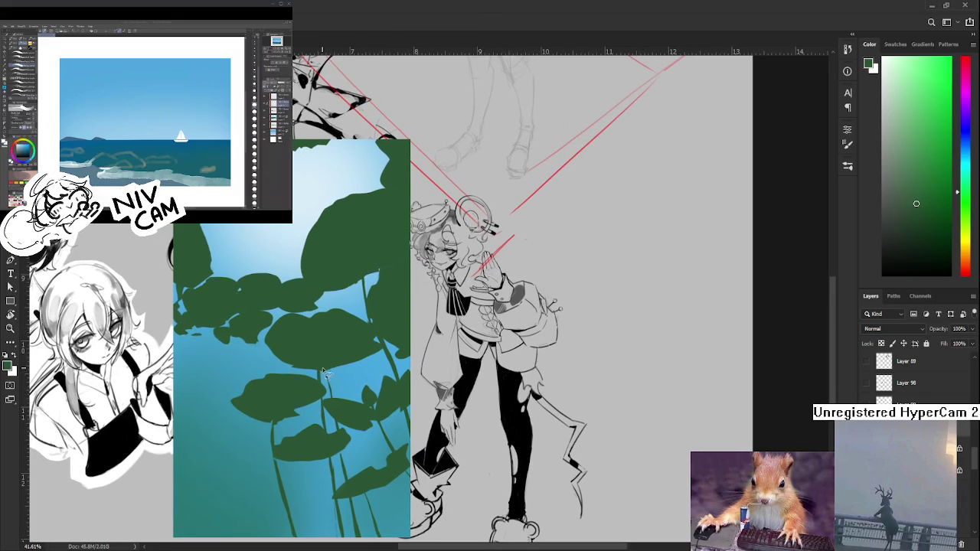
pyautogui.moveTo(323, 374); pyautogui.dragTo(332, 388)
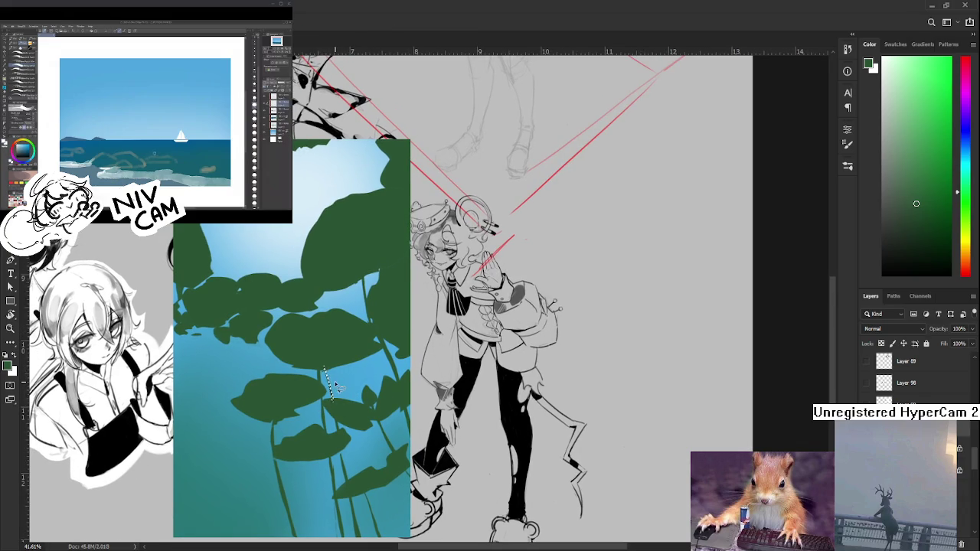
pyautogui.click(324, 369)
pyautogui.hotkey('alt', 'BackSpace')
pyautogui.hotkey('ctrl', 'd')
# Trace two more stem selections and fill the lower stem a darker green
pyautogui.moveTo(319, 396); pyautogui.dragTo(325, 413)
pyautogui.press('b')
pyautogui.press('l')
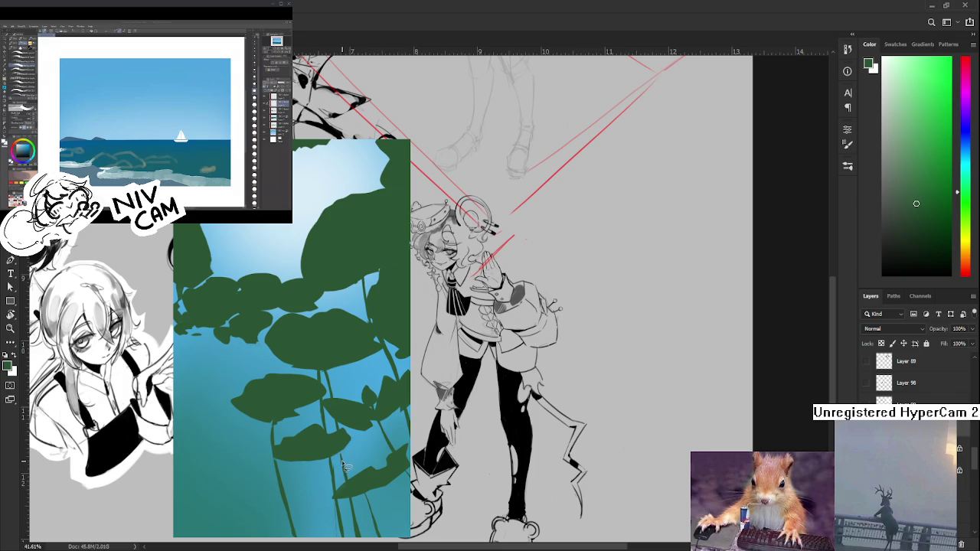
pyautogui.moveTo(339, 451); pyautogui.dragTo(345, 468)
pyautogui.press('b')
pyautogui.hotkey('alt', 'BackSpace')
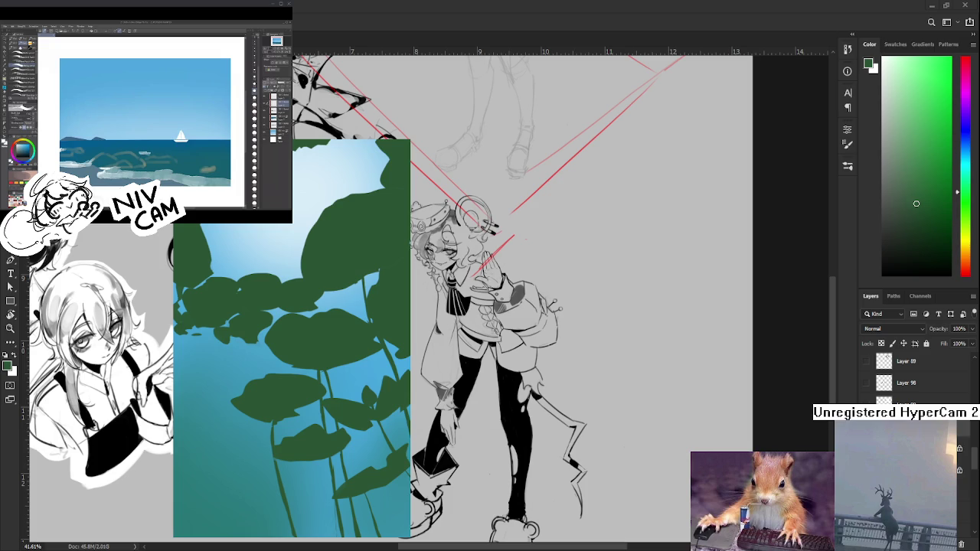
pyautogui.moveTo(346, 383)
pyautogui.mouseDown()
pyautogui.moveTo(420, 404)
pyautogui.moveTo(412, 429)
pyautogui.moveTo(438, 457)
pyautogui.mouseUp()
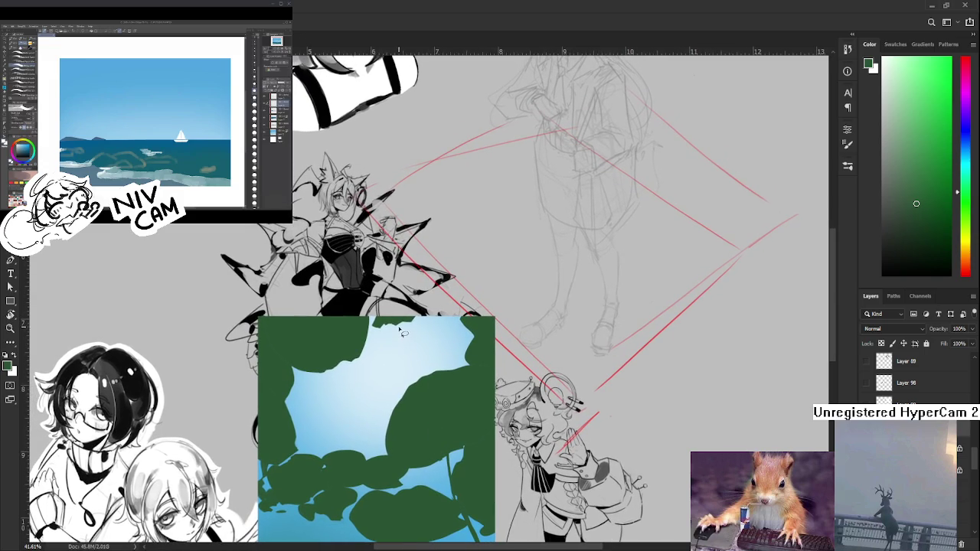
# Lasso the top leaf edge of the lily-pad panel and fill it with green
pyautogui.moveTo(370, 329); pyautogui.dragTo(405, 319)
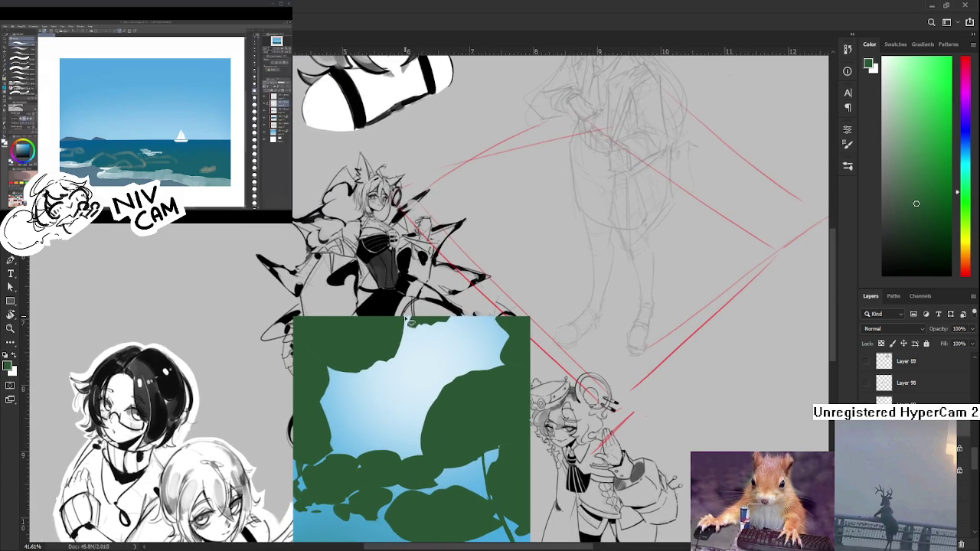
pyautogui.moveTo(405, 355)
pyautogui.mouseDown()
pyautogui.moveTo(408, 342)
pyautogui.moveTo(408, 366)
pyautogui.moveTo(392, 365)
pyautogui.moveTo(402, 348)
pyautogui.moveTo(385, 346)
pyautogui.mouseUp()
pyautogui.press('b')
pyautogui.hotkey('ctrl', 'd')
pyautogui.press('l')
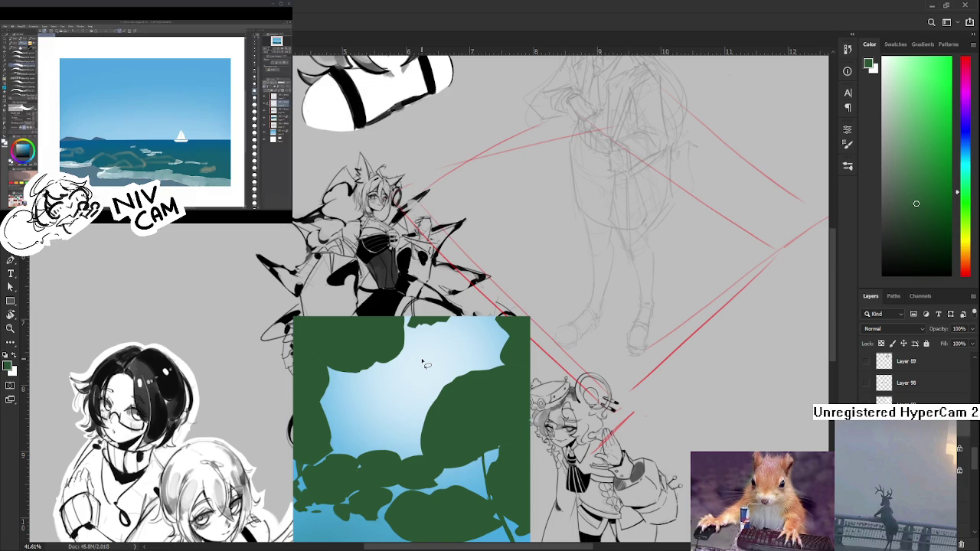
# Zoom out to check the filled edge, then close the collage to reach the recent files screen
pyautogui.scroll(-2, 426, 365)
pyautogui.scroll(-2, 427, 365)
pyautogui.scroll(-1, 426, 365)
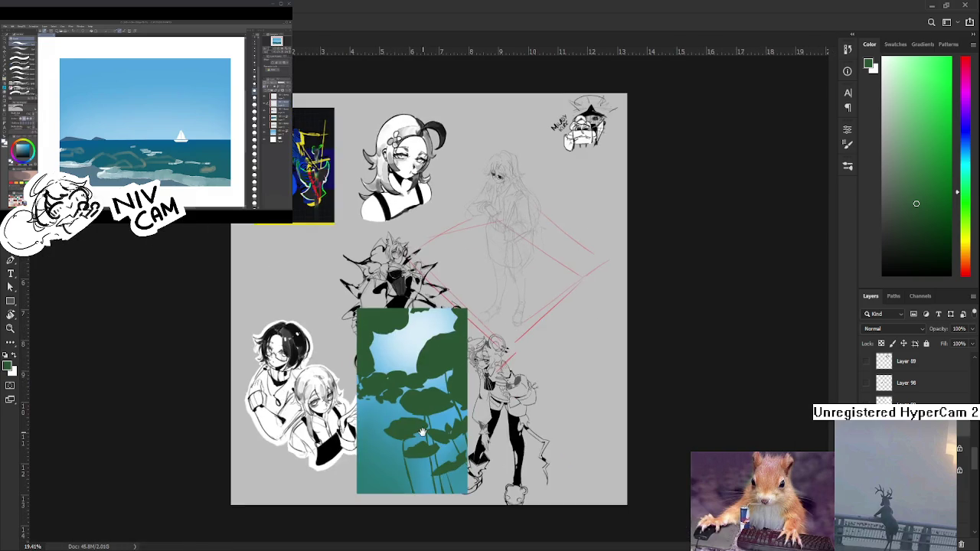
pyautogui.scroll(3, 427, 414)
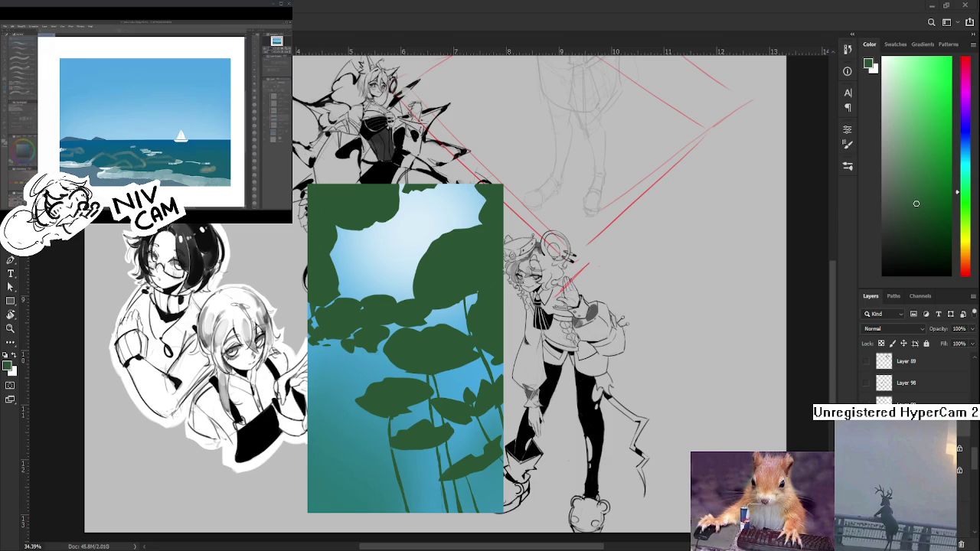
pyautogui.scroll(-1, 333, 283)
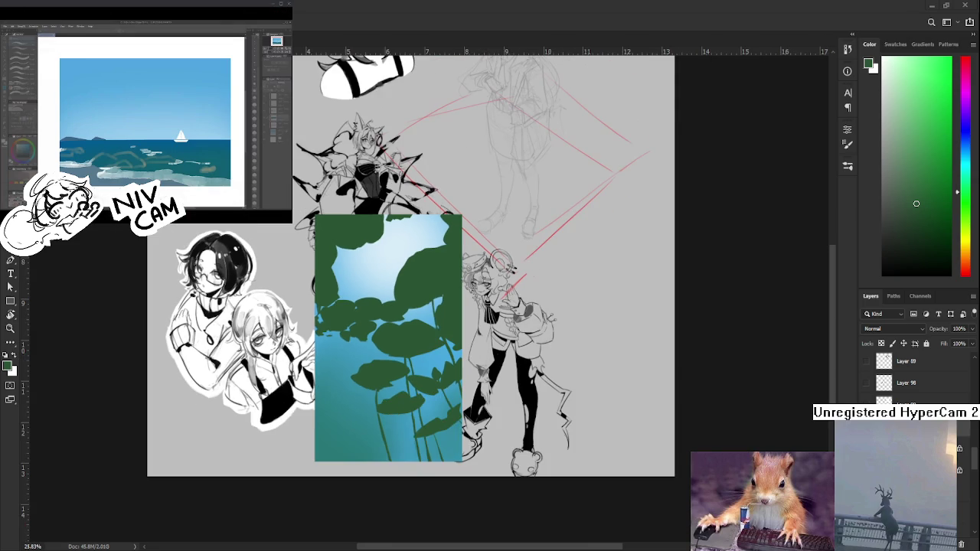
pyautogui.moveTo(424, 336); pyautogui.dragTo(493, 343)
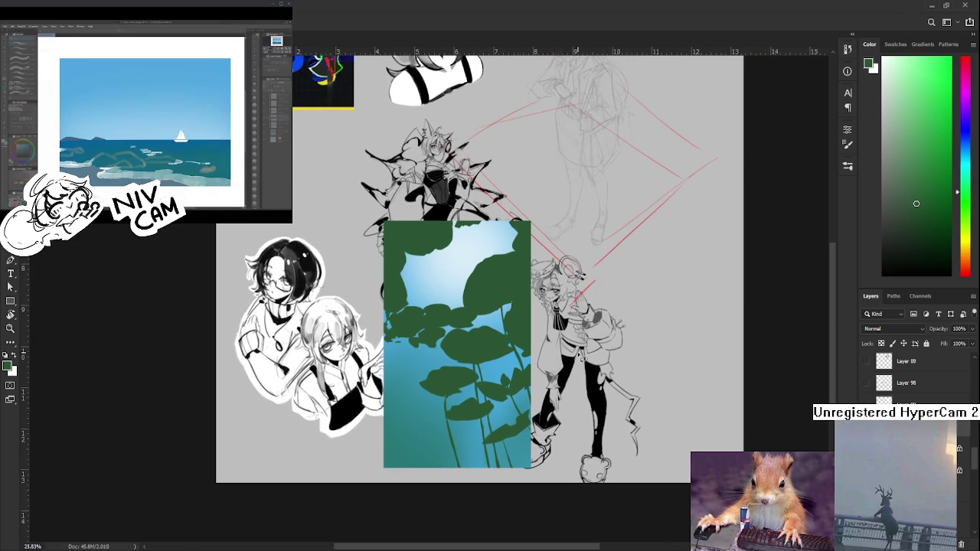
pyautogui.scroll(1, 498, 345)
pyautogui.scroll(1, 498, 344)
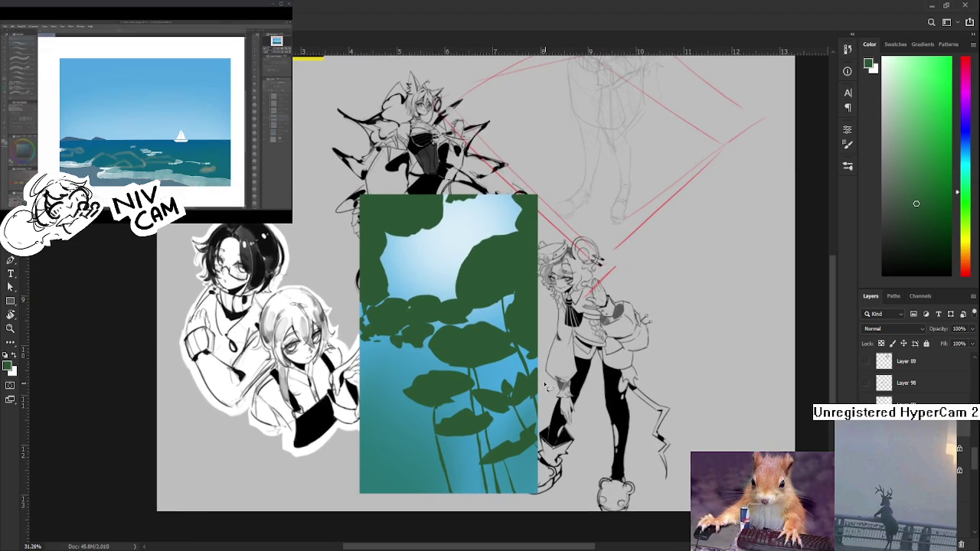
pyautogui.moveTo(451, 297); pyautogui.dragTo(472, 314)
pyautogui.hotkey('ctrl', 'w')
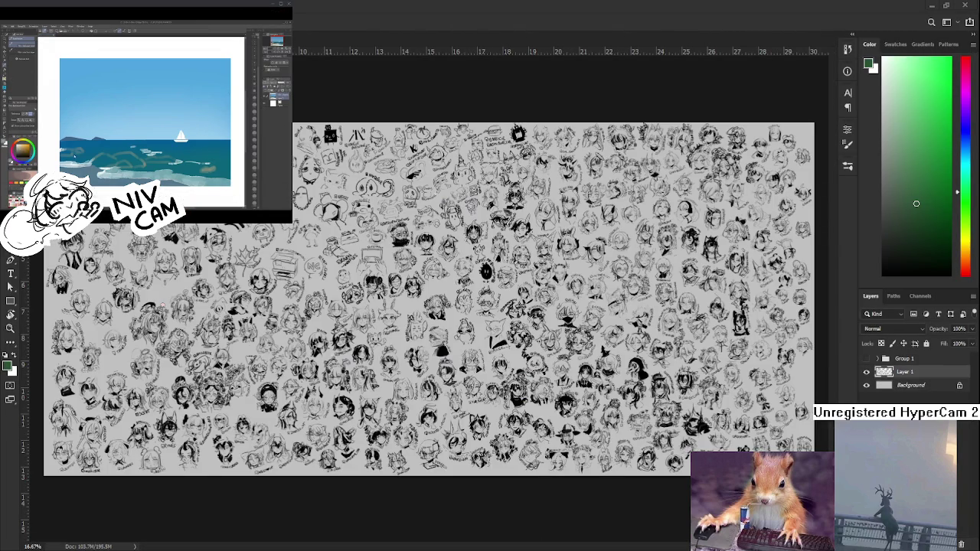
# Zoom into the sketch sheet and move to the bespectacled head with buns
pyautogui.scroll(2, 585, 430)
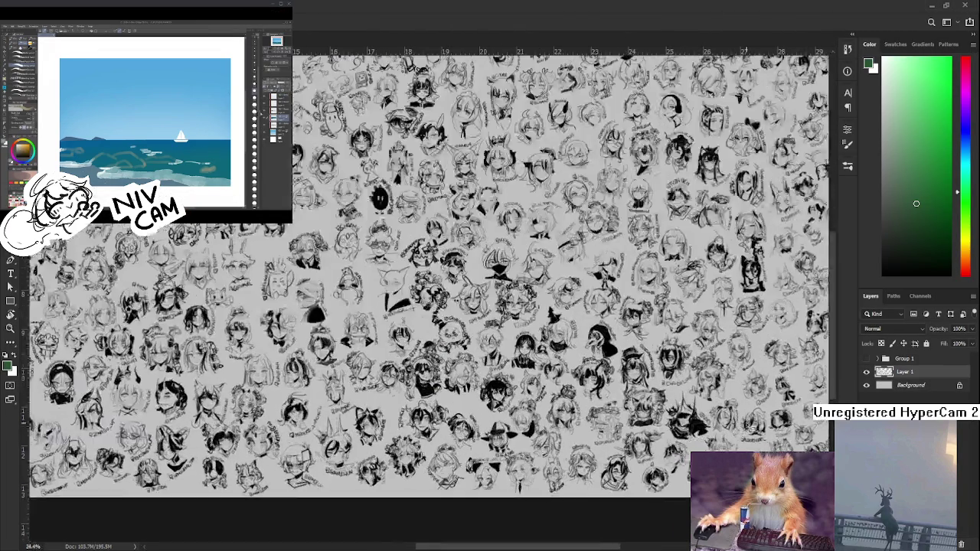
pyautogui.scroll(2, 585, 430)
pyautogui.scroll(1, 585, 429)
pyautogui.scroll(2, 585, 429)
pyautogui.scroll(1, 583, 383)
pyautogui.moveTo(583, 350)
pyautogui.mouseDown()
pyautogui.moveTo(650, 295)
pyautogui.moveTo(623, 153)
pyautogui.moveTo(634, 120)
pyautogui.moveTo(571, 459)
pyautogui.mouseUp()
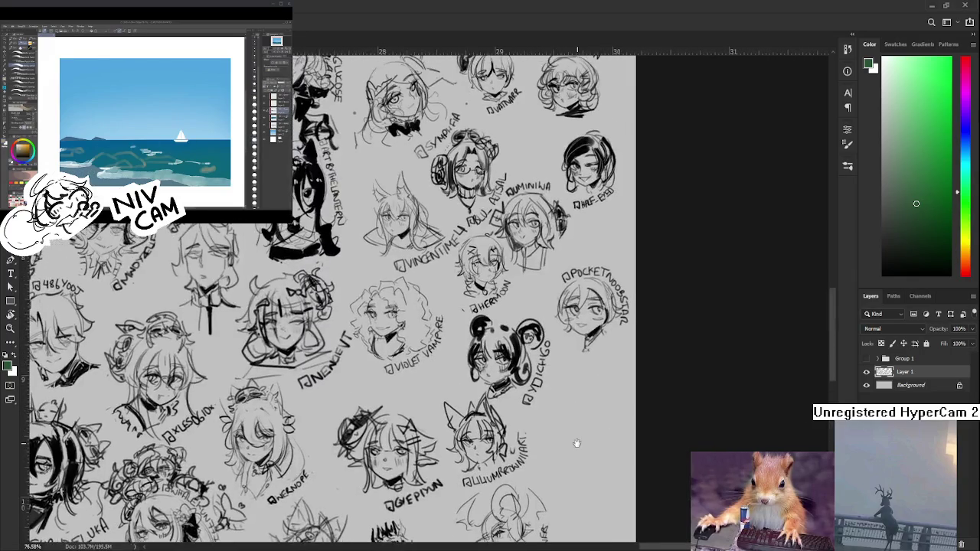
pyautogui.moveTo(571, 230); pyautogui.dragTo(571, 459)
pyautogui.moveTo(570, 256)
pyautogui.mouseDown()
pyautogui.moveTo(556, 324)
pyautogui.moveTo(563, 422)
pyautogui.moveTo(572, 349)
pyautogui.moveTo(576, 473)
pyautogui.moveTo(575, 192)
pyautogui.mouseUp()
pyautogui.moveTo(575, 490); pyautogui.dragTo(576, 184)
pyautogui.moveTo(581, 360); pyautogui.dragTo(588, 348)
pyautogui.scroll(2, 578, 354)
pyautogui.scroll(2, 628, 429)
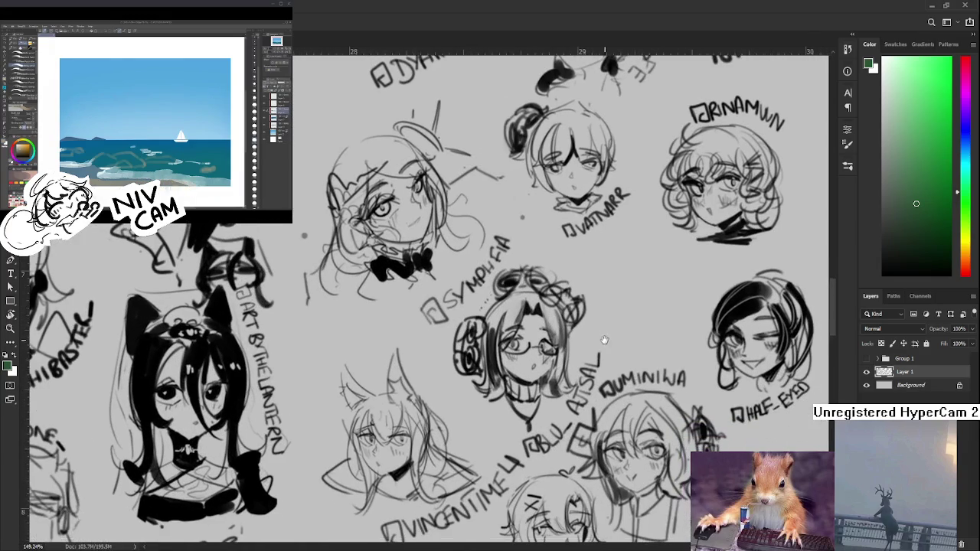
# Paint dark black strokes on the bespectacled head's hair, rotating the view upside down and back
pyautogui.moveTo(536, 320); pyautogui.dragTo(559, 337)
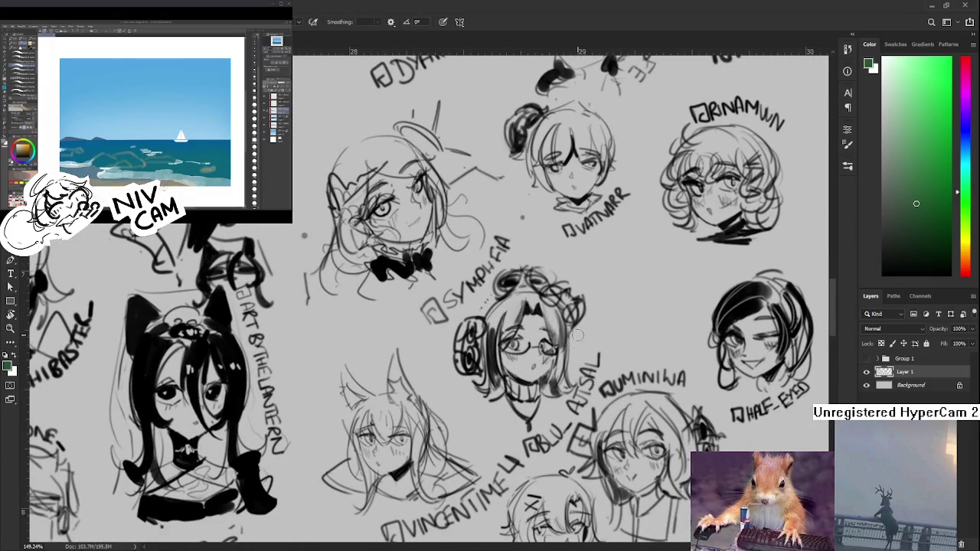
pyautogui.click(882, 274)
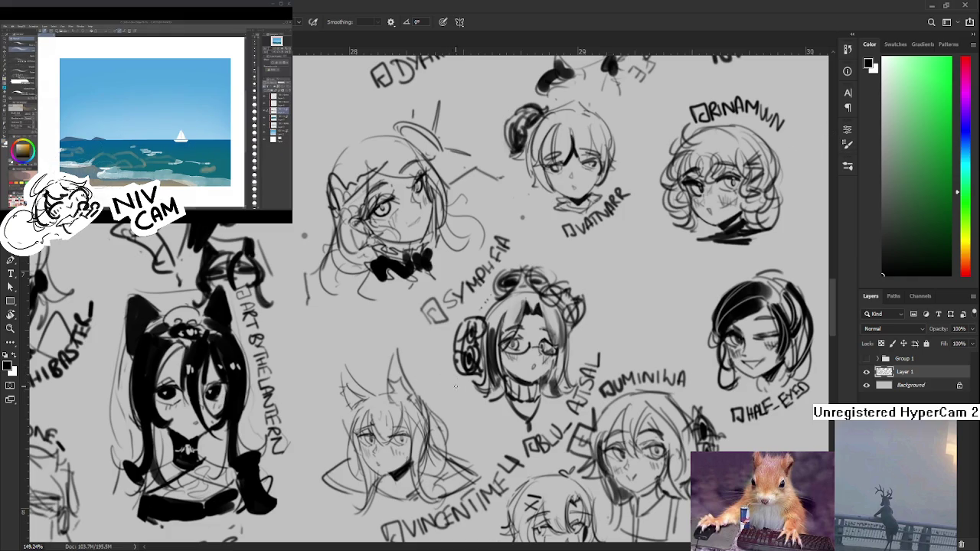
pyautogui.press('r')
pyautogui.moveTo(482, 383); pyautogui.dragTo(469, 337)
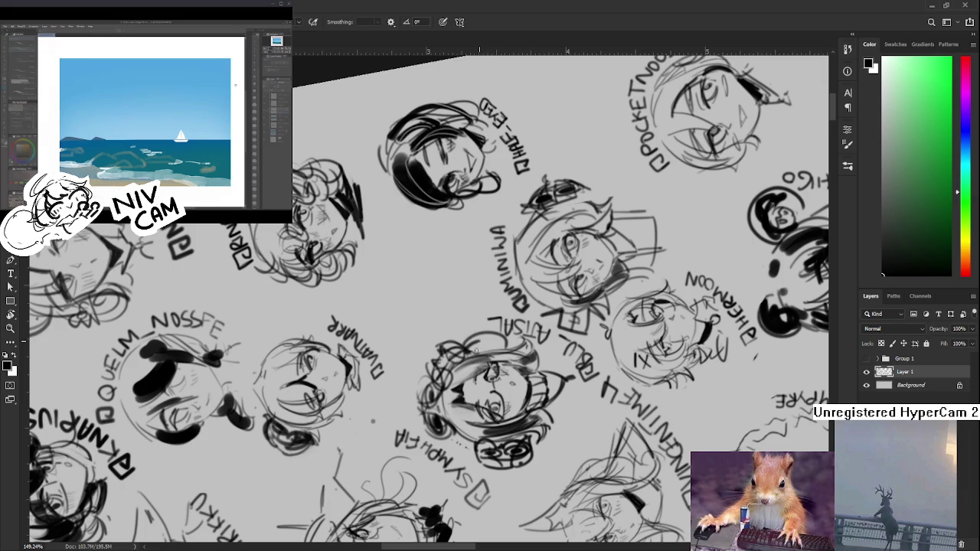
pyautogui.moveTo(483, 340)
pyautogui.mouseDown()
pyautogui.moveTo(464, 357)
pyautogui.moveTo(487, 341)
pyautogui.moveTo(527, 349)
pyautogui.moveTo(524, 341)
pyautogui.moveTo(473, 354)
pyautogui.moveTo(505, 342)
pyautogui.moveTo(469, 349)
pyautogui.moveTo(494, 353)
pyautogui.moveTo(429, 299)
pyautogui.mouseUp()
pyautogui.scroll(-5, 492, 373)
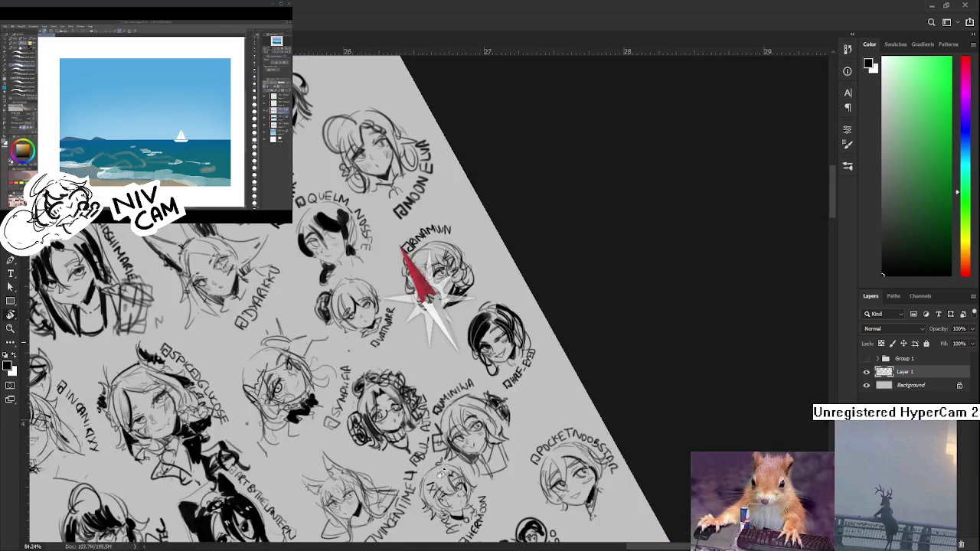
pyautogui.moveTo(445, 473); pyautogui.dragTo(488, 453)
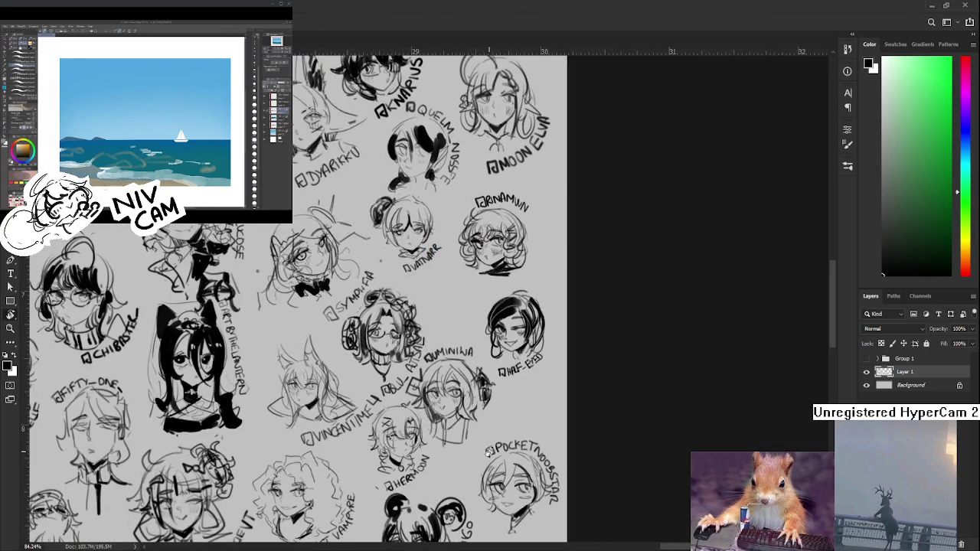
pyautogui.scroll(-4, 489, 452)
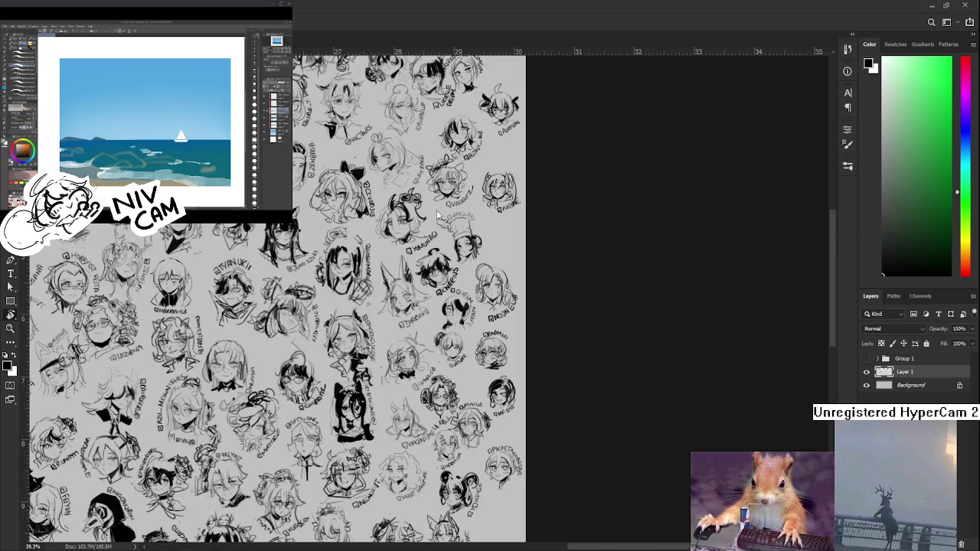
pyautogui.hotkey('ctrl', 'Tab')
pyautogui.scroll(1, 479, 365)
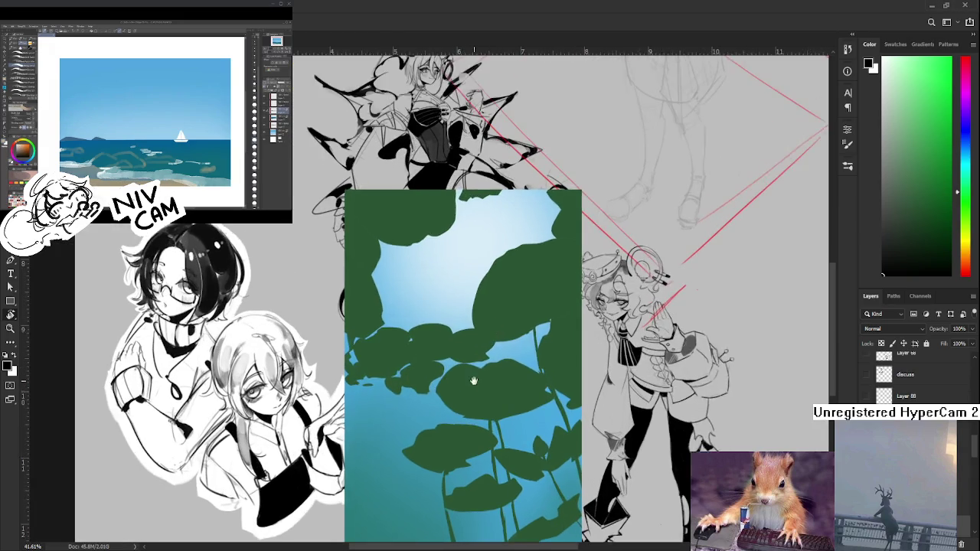
pyautogui.scroll(-2, 478, 364)
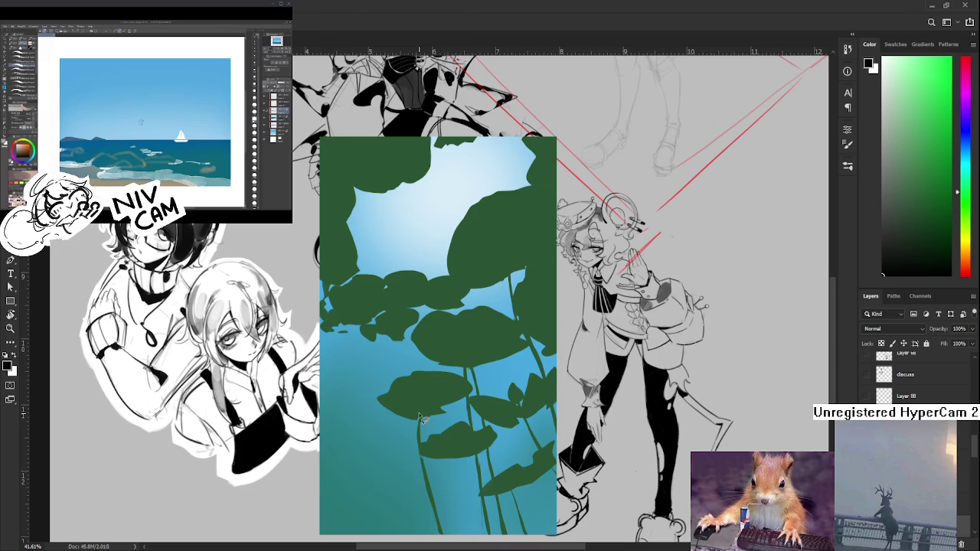
pyautogui.scroll(-2, 406, 448)
pyautogui.scroll(-1, 422, 414)
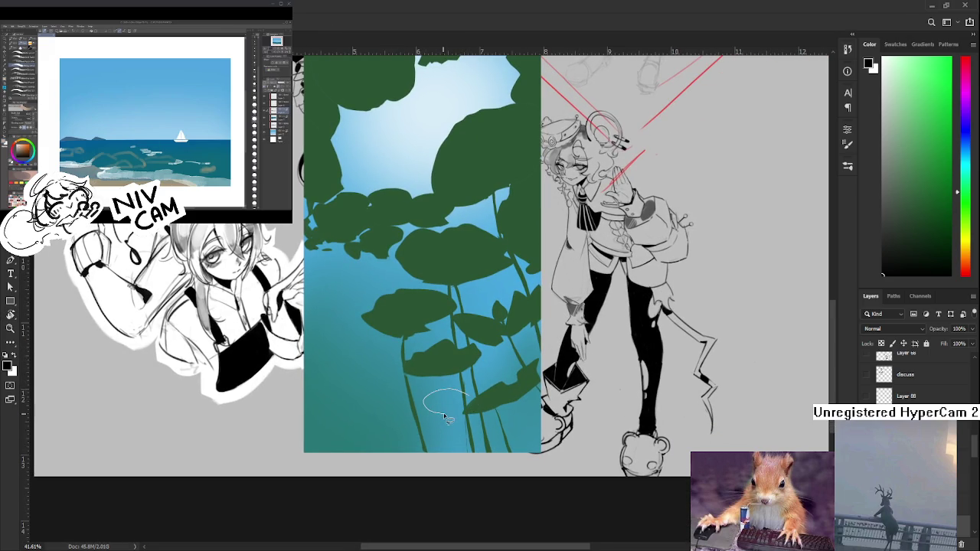
pyautogui.moveTo(452, 421); pyautogui.dragTo(464, 459)
pyautogui.moveTo(457, 425); pyautogui.dragTo(462, 456)
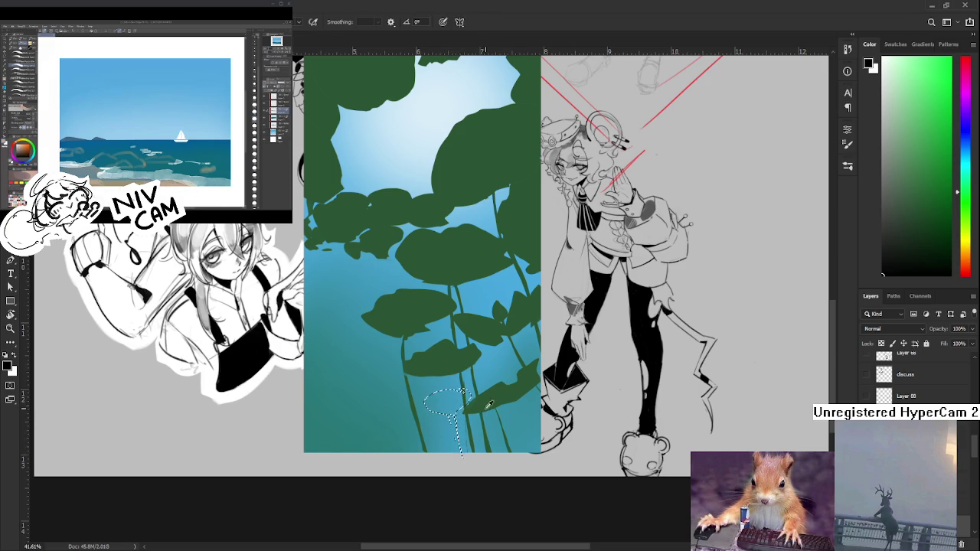
pyautogui.keyDown('alt'); pyautogui.click(484, 408); pyautogui.keyUp('alt')
pyautogui.hotkey('alt', 'BackSpace')
pyautogui.hotkey('ctrl', 'd')
pyautogui.press('b')
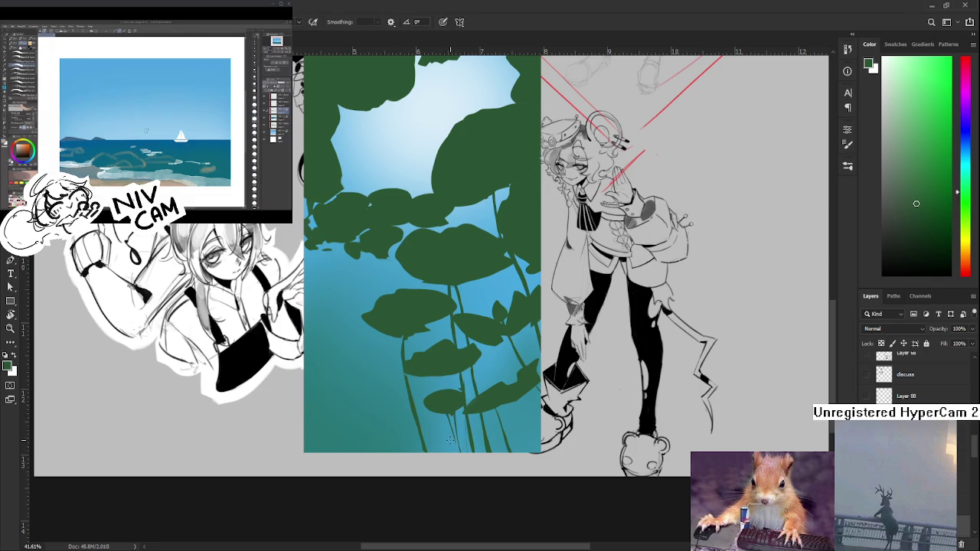
pyautogui.scroll(-2, 455, 444)
pyautogui.scroll(-2, 455, 444)
pyautogui.scroll(-1, 455, 444)
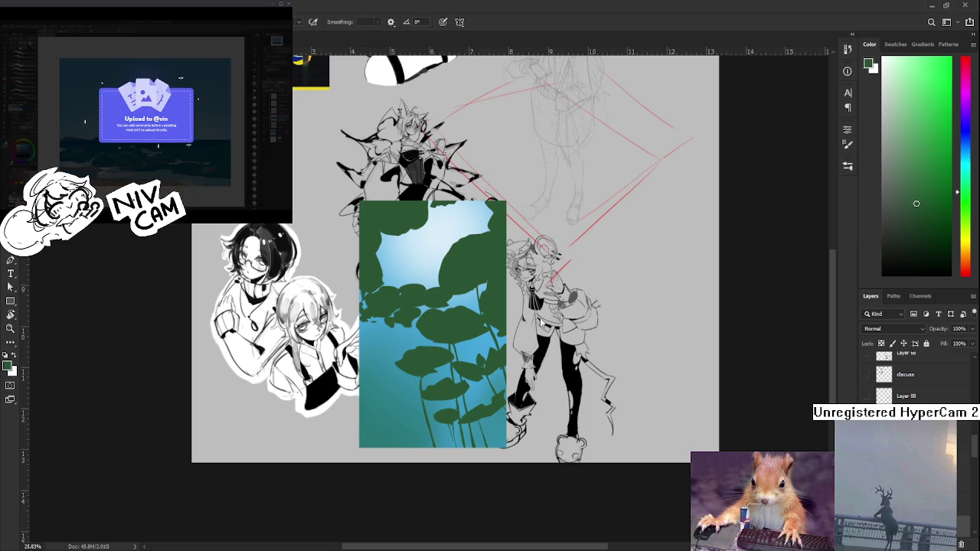
# Drop the hatched boy portrait onto the collage, shrink it and move it to the upper right
pyautogui.moveTo(706, 240); pyautogui.dragTo(647, 91)
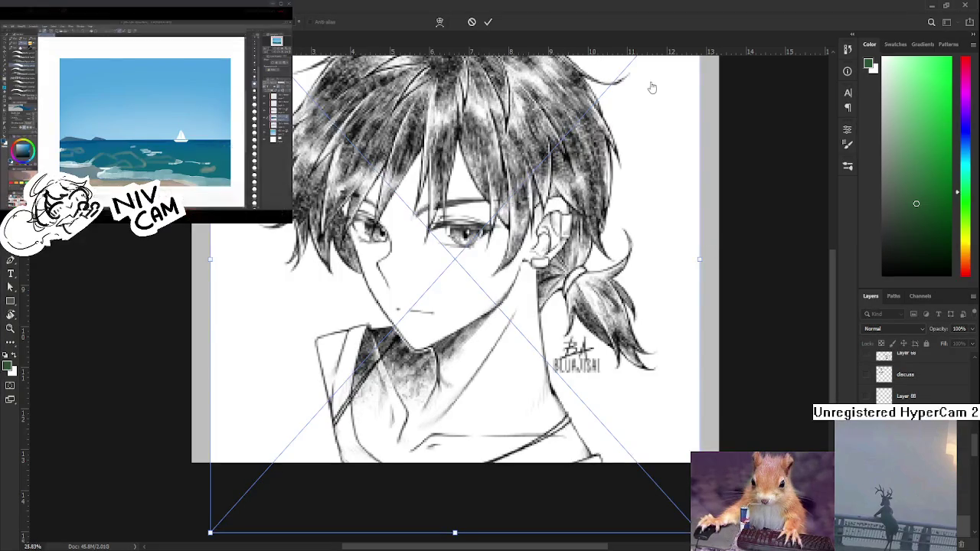
pyautogui.hotkey('ctrl', '-')
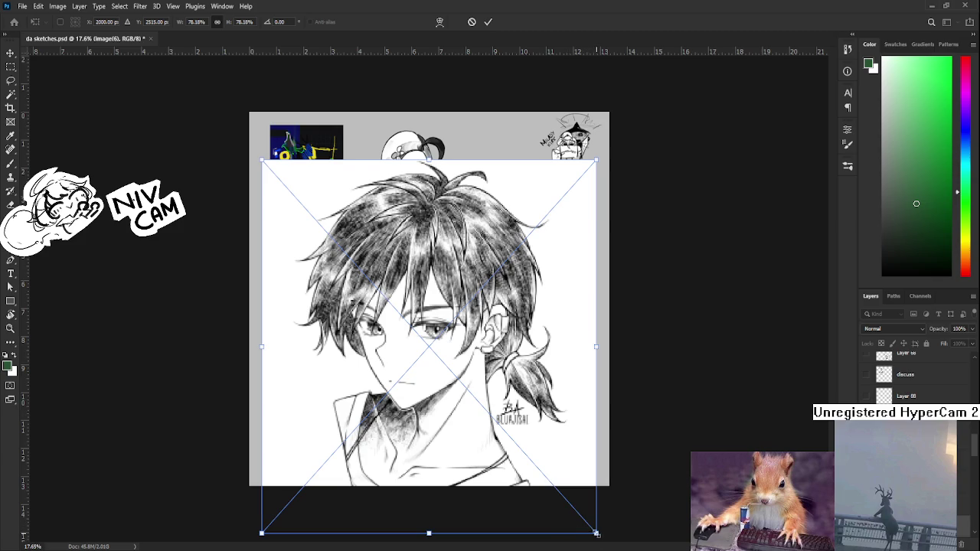
pyautogui.moveTo(596, 531); pyautogui.dragTo(460, 384)
pyautogui.moveTo(360, 276); pyautogui.dragTo(502, 276)
pyautogui.press('Return')
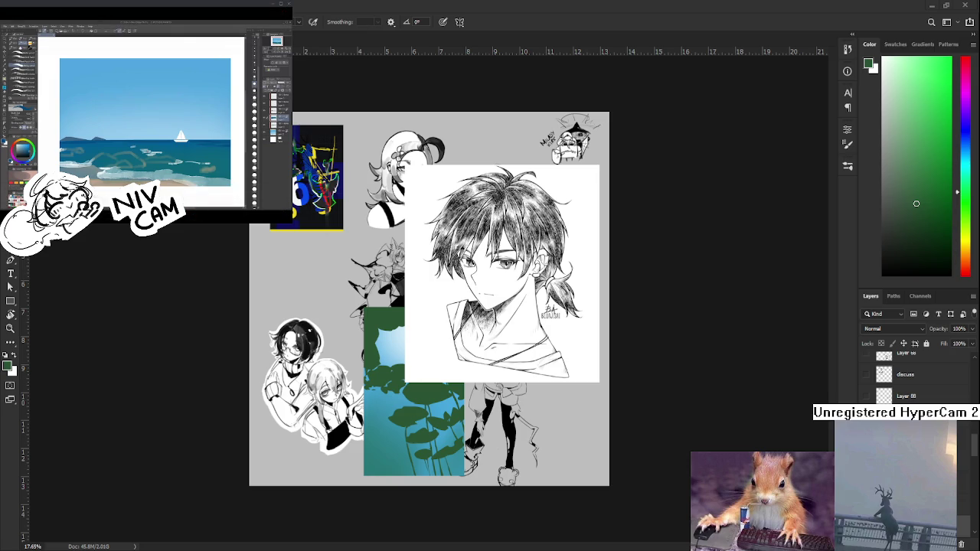
# Zoom and rotate the view to inspect the boy portrait's hair and collar closely
pyautogui.scroll(3, 528, 311)
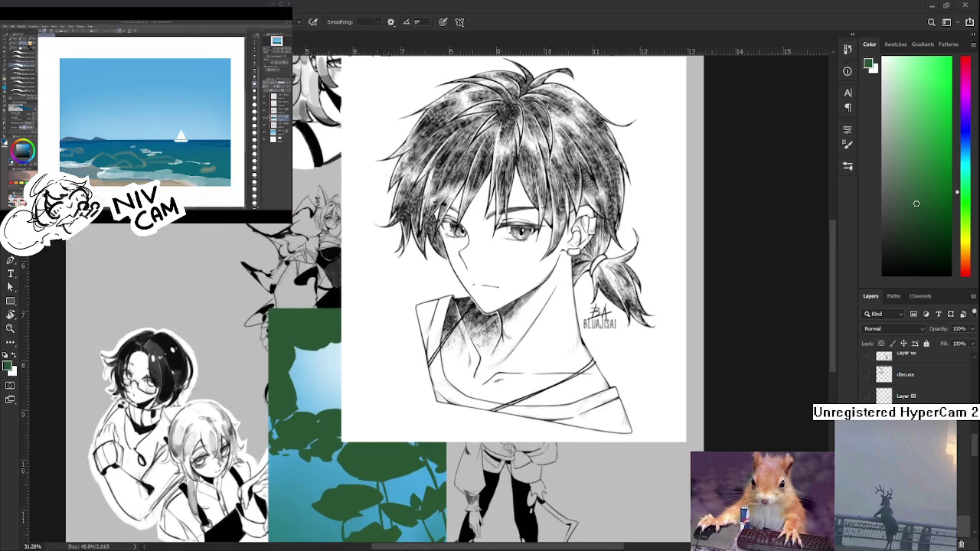
pyautogui.scroll(3, 554, 277)
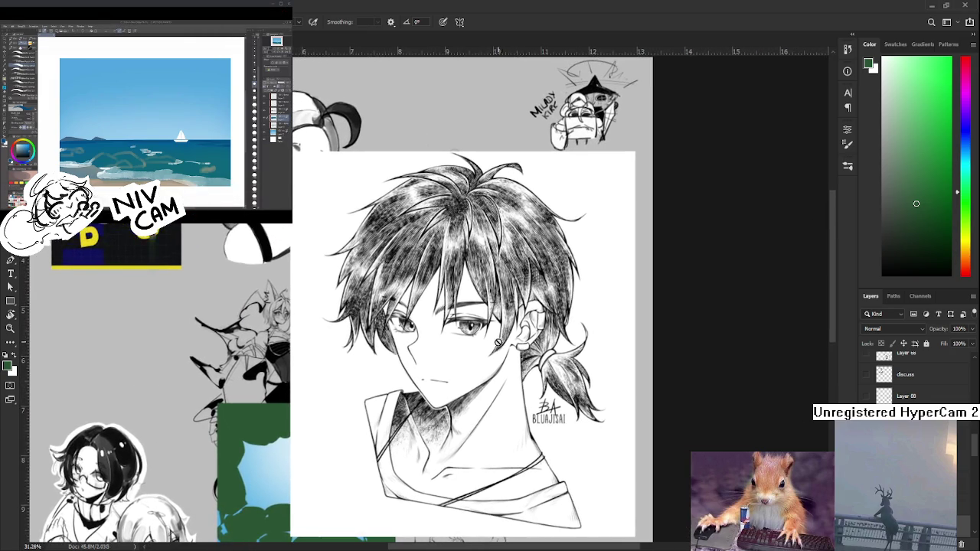
pyautogui.scroll(3, 485, 314)
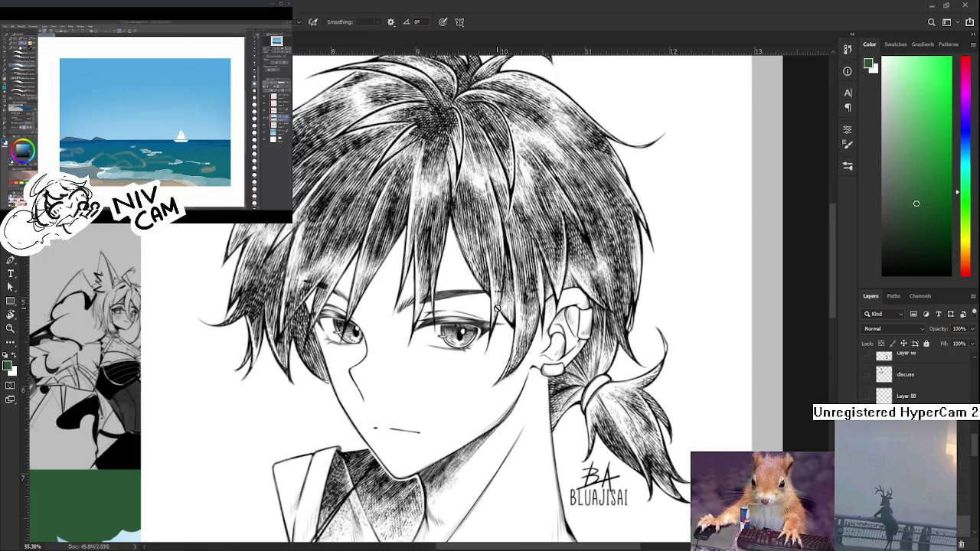
pyautogui.scroll(-2, 498, 307)
pyautogui.scroll(2, 452, 312)
pyautogui.scroll(2, 441, 315)
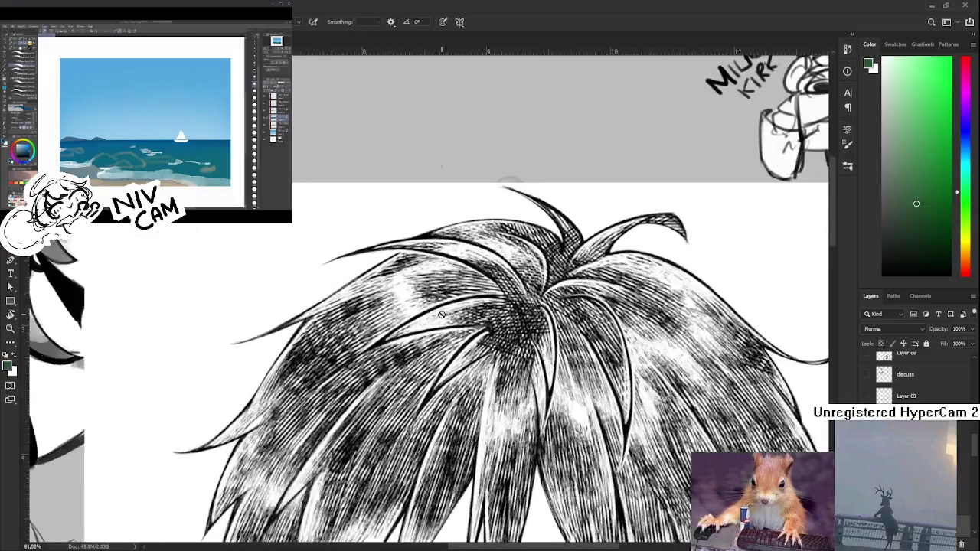
pyautogui.scroll(2, 442, 314)
pyautogui.moveTo(441, 314); pyautogui.dragTo(605, 452)
pyautogui.scroll(2, 605, 452)
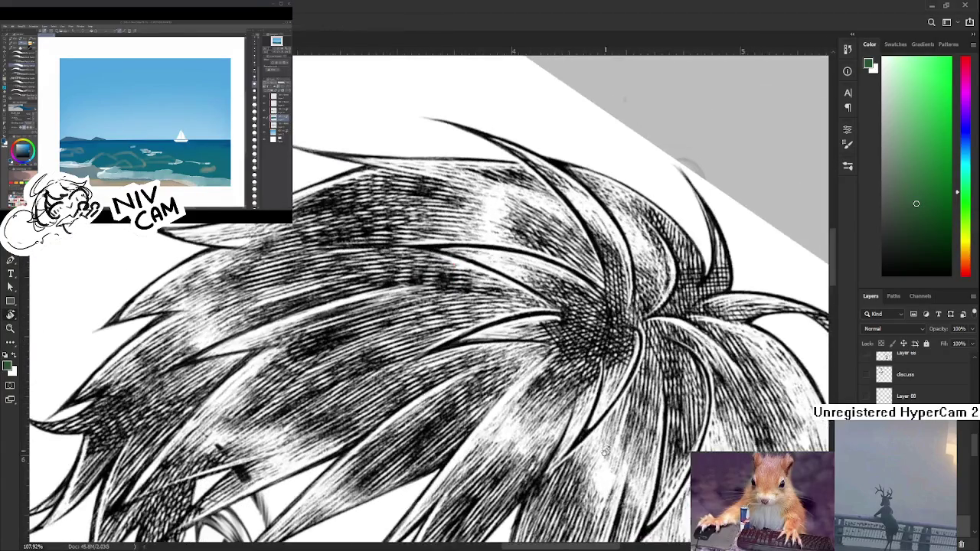
pyautogui.hscroll(2, 583, 371)
pyautogui.scroll(-4, 551, 383)
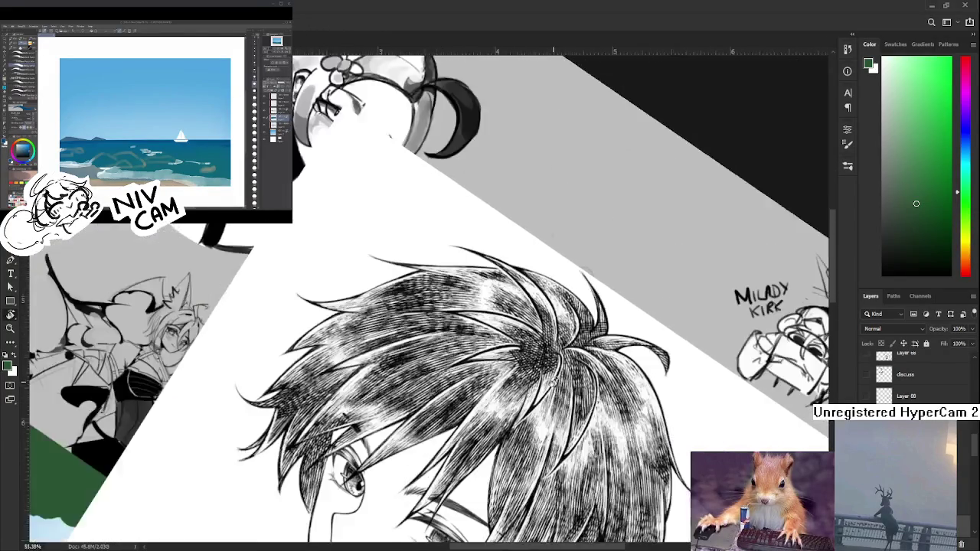
pyautogui.moveTo(460, 321)
pyautogui.mouseDown()
pyautogui.moveTo(415, 263)
pyautogui.moveTo(405, 219)
pyautogui.mouseUp()
pyautogui.scroll(2, 416, 263)
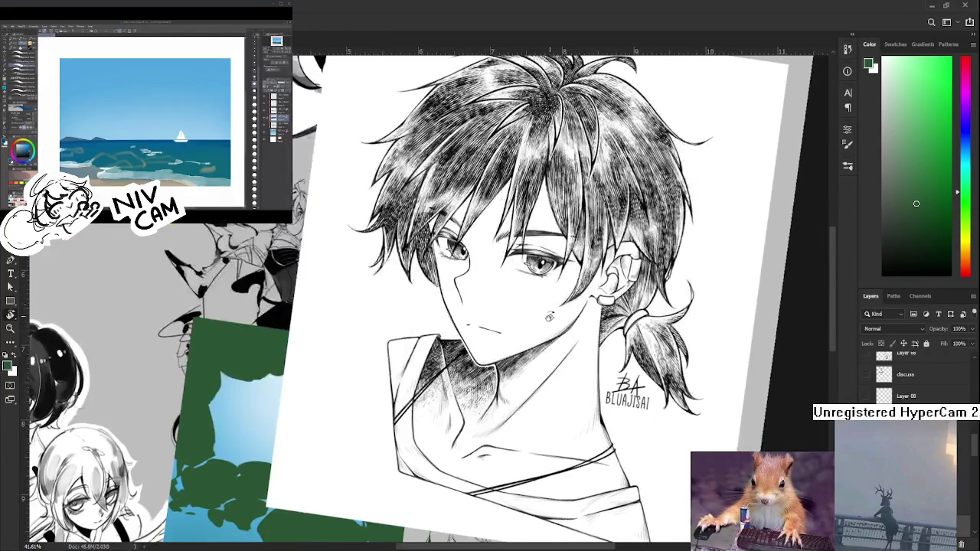
pyautogui.scroll(2, 437, 219)
pyautogui.scroll(2, 490, 345)
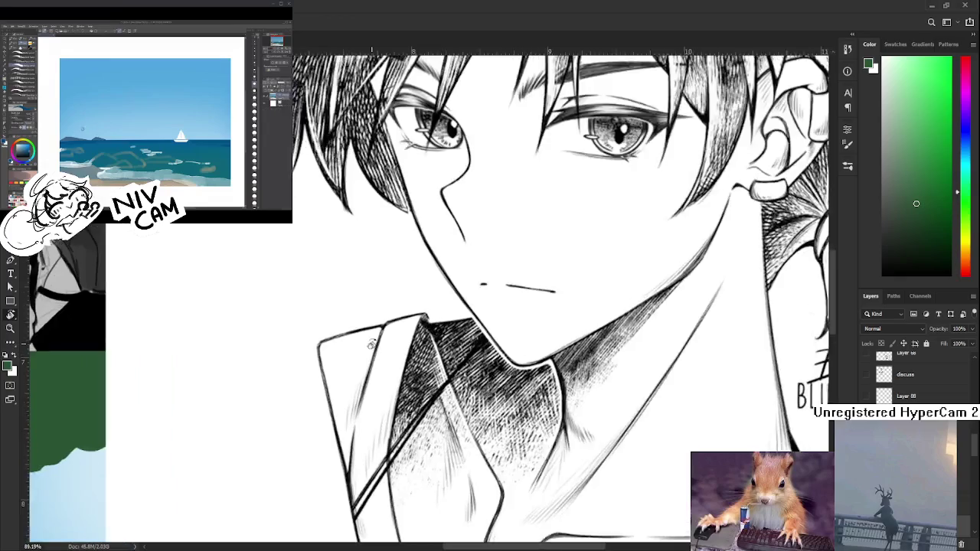
pyautogui.scroll(3, 490, 345)
pyautogui.moveTo(475, 428)
pyautogui.mouseDown()
pyautogui.moveTo(498, 460)
pyautogui.moveTo(604, 340)
pyautogui.mouseUp()
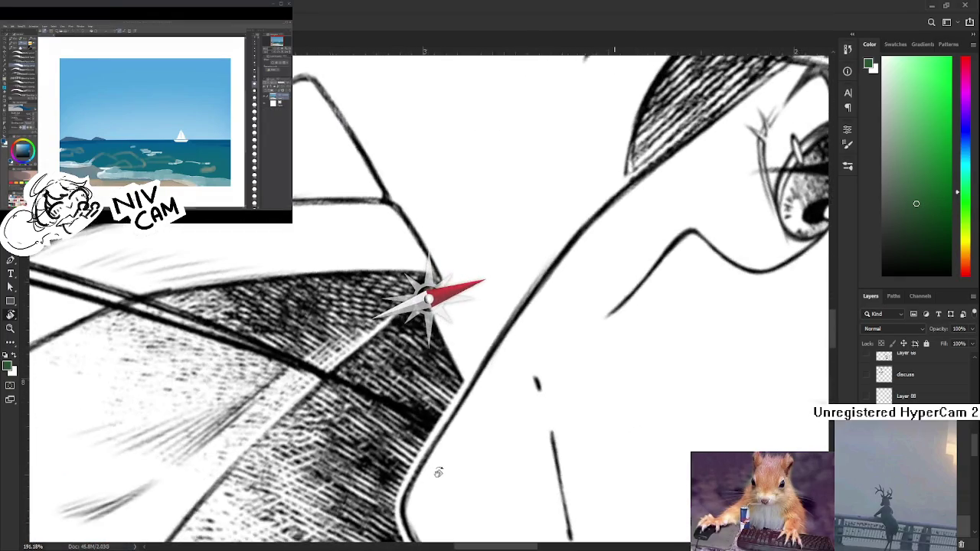
pyautogui.scroll(-3, 604, 340)
pyautogui.scroll(-1, 604, 341)
pyautogui.scroll(-2, 604, 341)
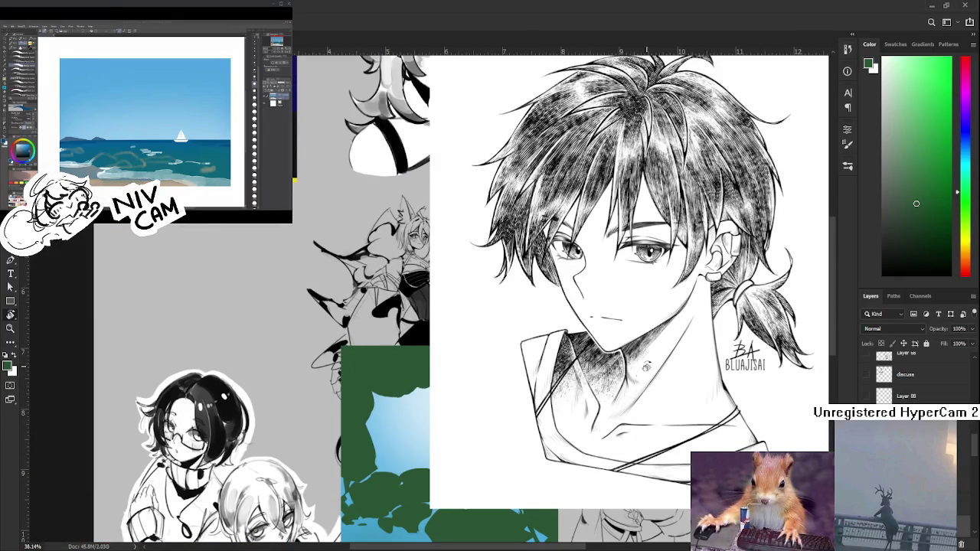
pyautogui.moveTo(640, 372); pyautogui.dragTo(490, 449)
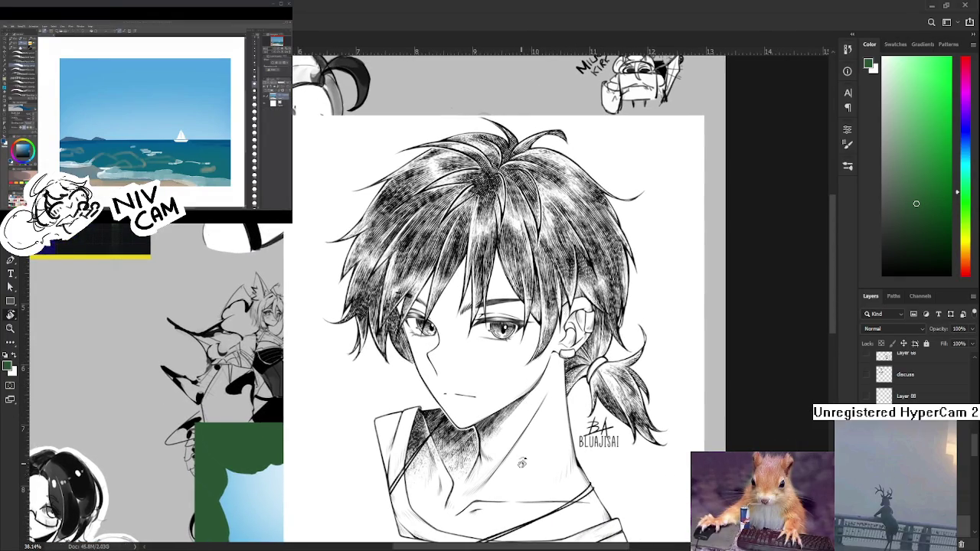
pyautogui.scroll(2, 486, 316)
pyautogui.scroll(2, 564, 310)
pyautogui.scroll(1, 563, 310)
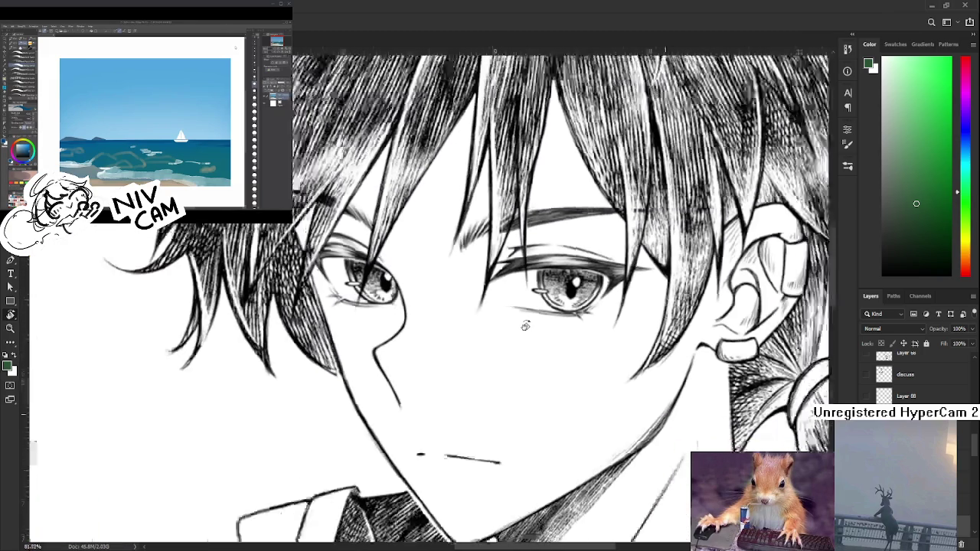
pyautogui.scroll(-2, 525, 326)
pyautogui.scroll(-1, 512, 359)
pyautogui.scroll(-1, 502, 391)
pyautogui.scroll(-1, 493, 423)
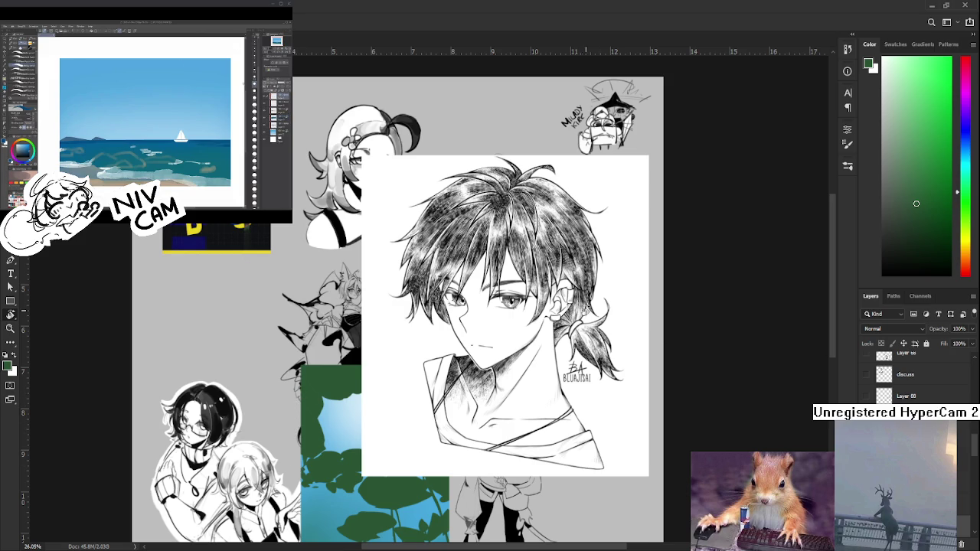
pyautogui.scroll(2, 587, 303)
pyautogui.scroll(2, 590, 300)
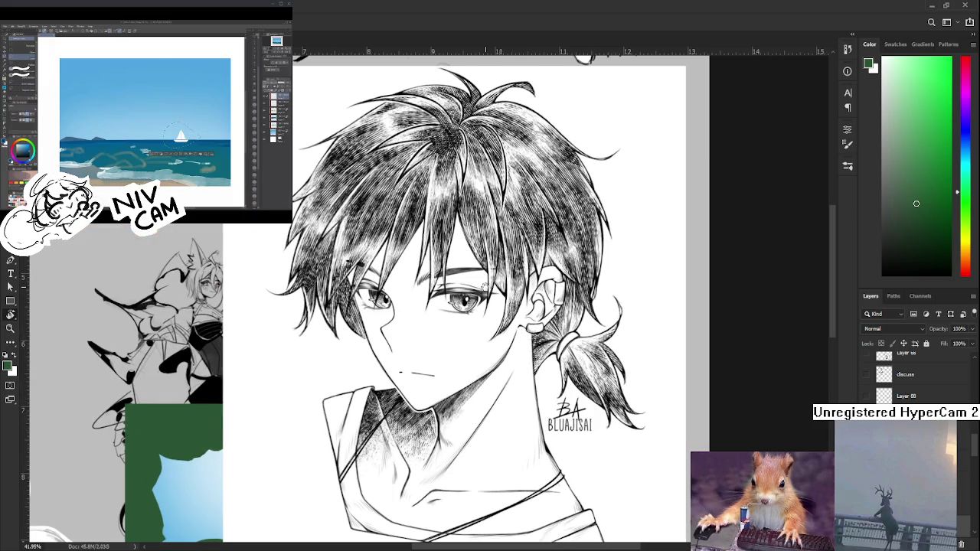
pyautogui.scroll(1, 515, 337)
pyautogui.scroll(-1, 541, 371)
pyautogui.scroll(2, 540, 368)
pyautogui.scroll(2, 540, 359)
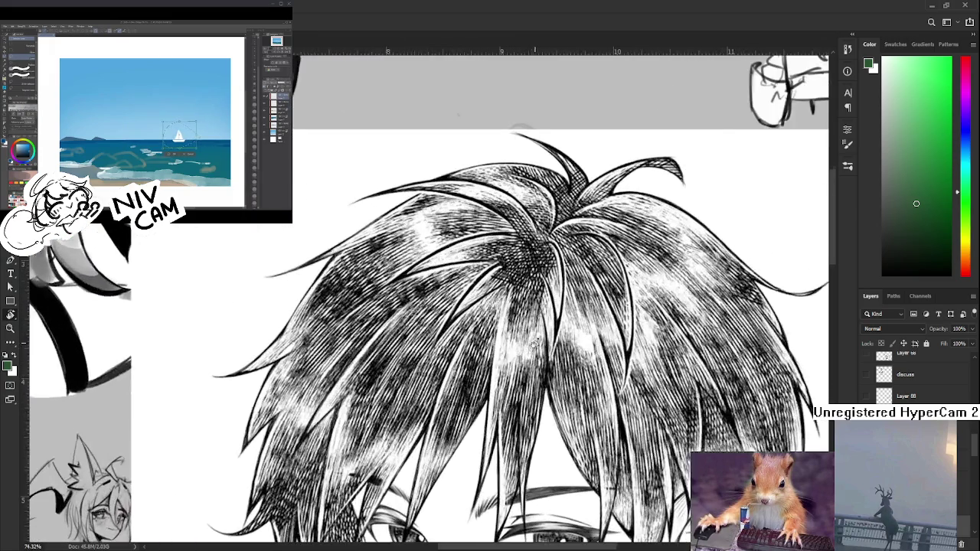
pyautogui.scroll(-4, 541, 344)
pyautogui.scroll(-1, 541, 337)
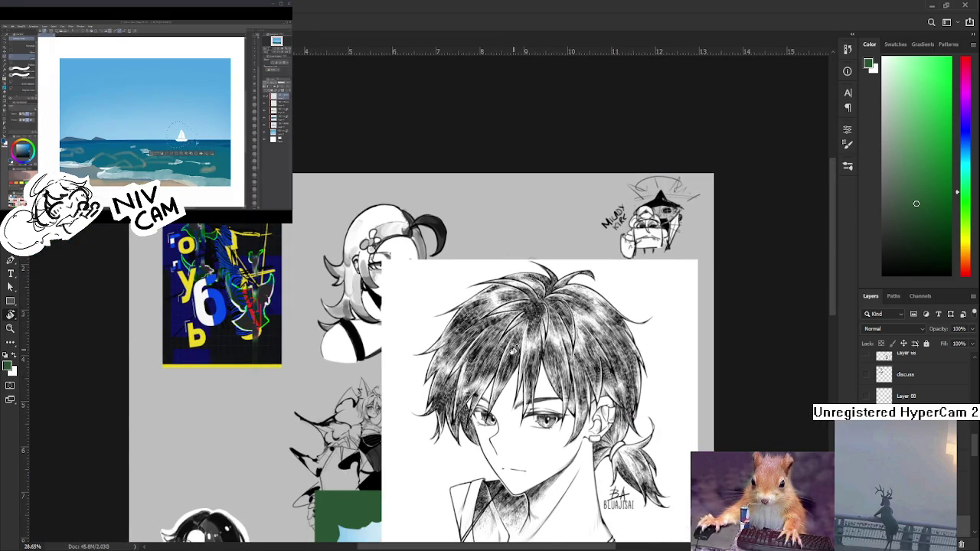
# Paint a short touch-up stroke on the portrait's hair and zoom around to check it
pyautogui.moveTo(513, 348); pyautogui.dragTo(508, 326)
pyautogui.scroll(-1, 498, 325)
pyautogui.scroll(-2, 534, 323)
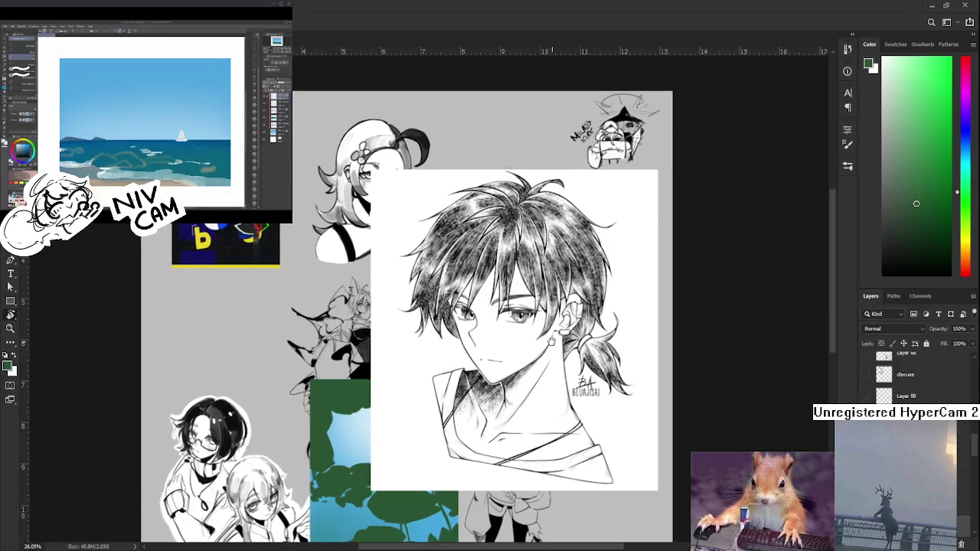
pyautogui.scroll(1, 540, 318)
pyautogui.scroll(2, 536, 329)
pyautogui.scroll(2, 528, 367)
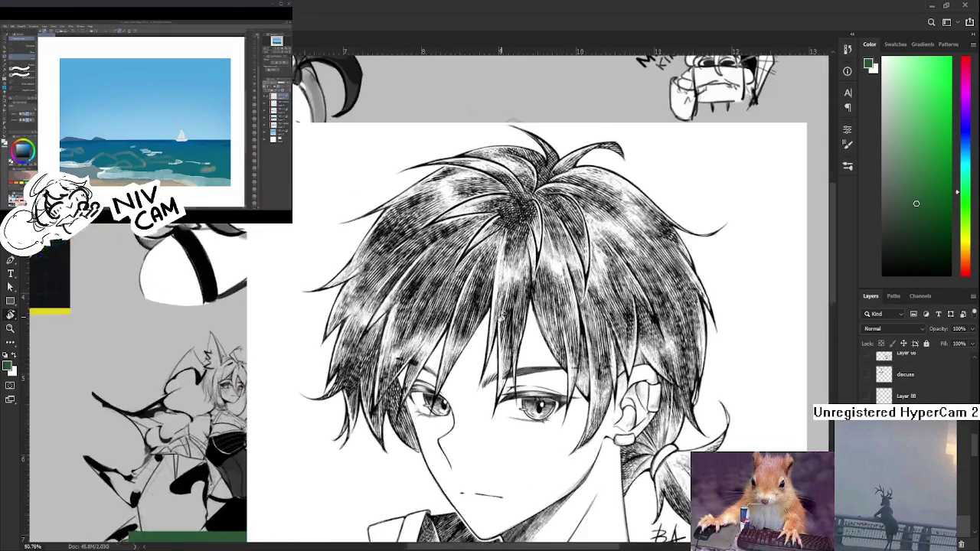
pyautogui.scroll(2, 514, 411)
pyautogui.scroll(-2, 514, 408)
pyautogui.scroll(-2, 513, 336)
pyautogui.scroll(-2, 512, 333)
pyautogui.scroll(-2, 511, 331)
pyautogui.scroll(-2, 512, 331)
pyautogui.scroll(-1, 511, 330)
pyautogui.scroll(2, 515, 300)
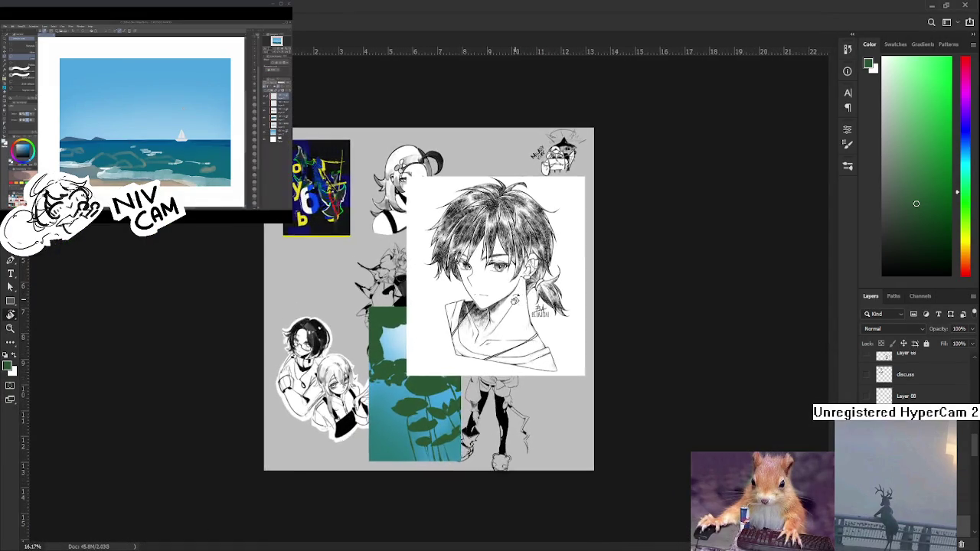
pyautogui.scroll(1, 515, 301)
pyautogui.scroll(2, 514, 300)
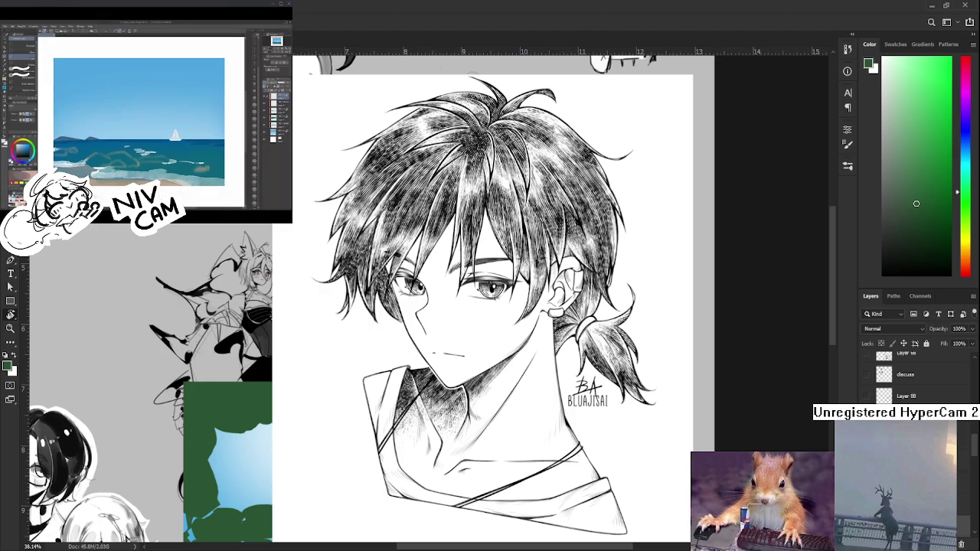
pyautogui.keyDown('alt'); pyautogui.scroll(-2, 367, 406); pyautogui.keyUp('alt')
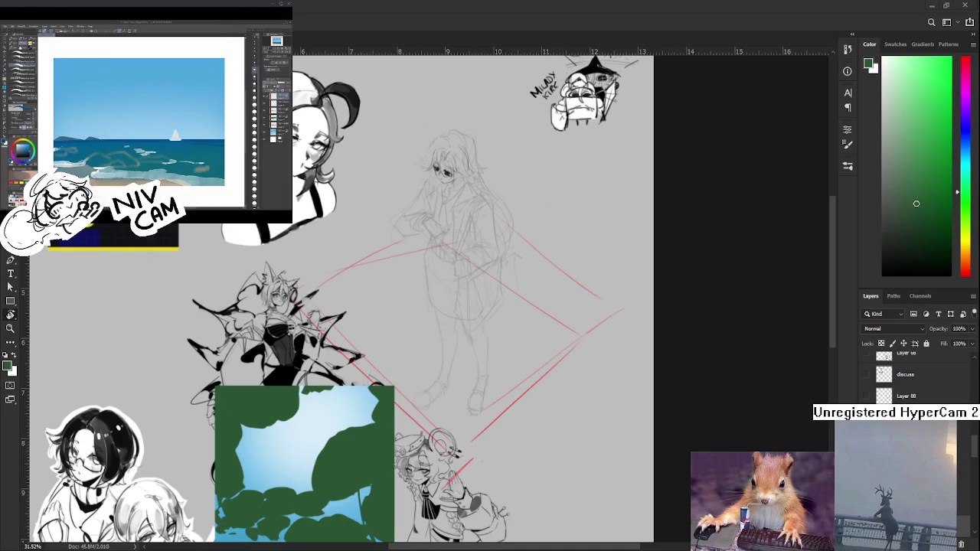
# Zoom in on the lower collage to bring the green lily-pad panel into view
pyautogui.moveTo(399, 462)
pyautogui.mouseDown()
pyautogui.moveTo(471, 505)
pyautogui.moveTo(563, 304)
pyautogui.mouseUp()
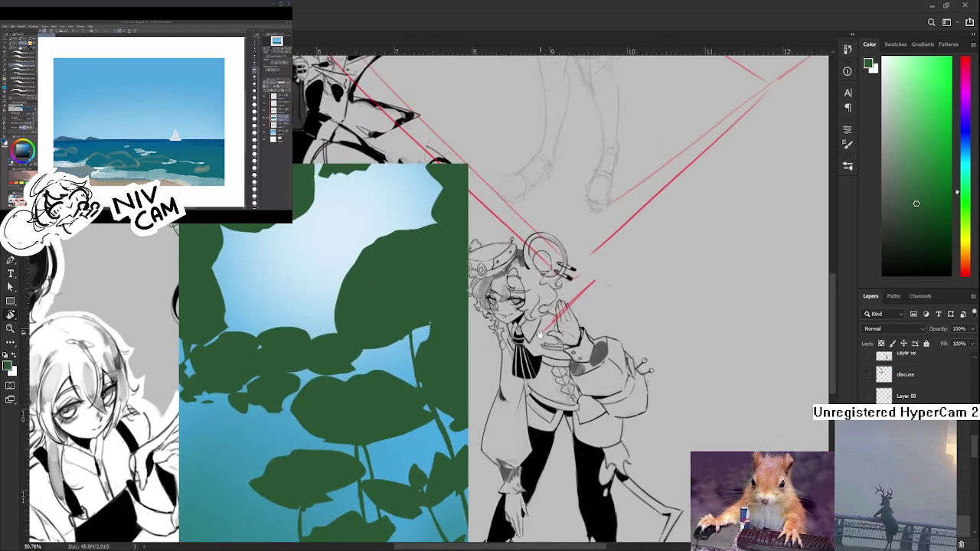
pyautogui.moveTo(490, 429); pyautogui.dragTo(545, 396)
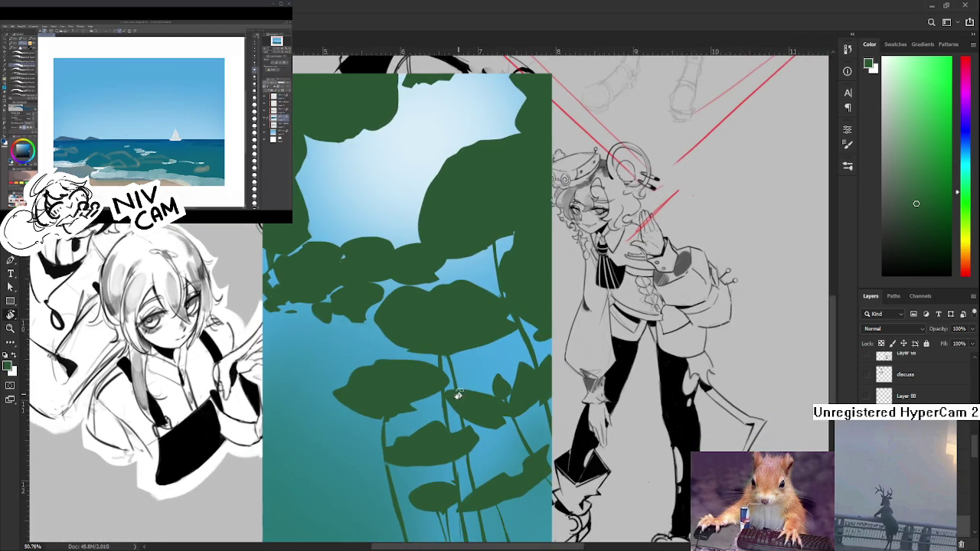
pyautogui.moveTo(457, 395); pyautogui.dragTo(497, 337)
pyautogui.moveTo(480, 301); pyautogui.dragTo(496, 323)
pyautogui.scroll(2, 531, 268)
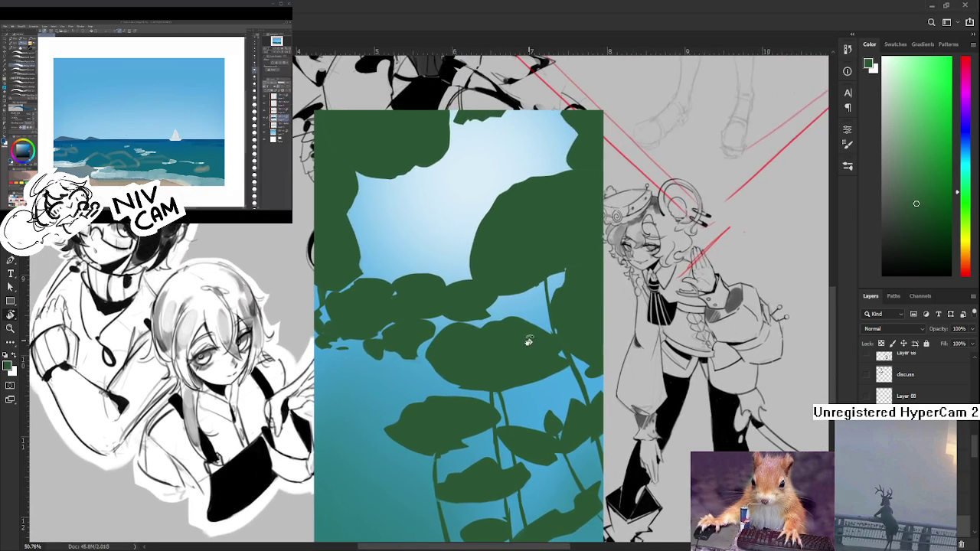
pyautogui.scroll(2, 510, 278)
pyautogui.scroll(2, 510, 280)
pyautogui.moveTo(516, 298); pyautogui.dragTo(510, 437)
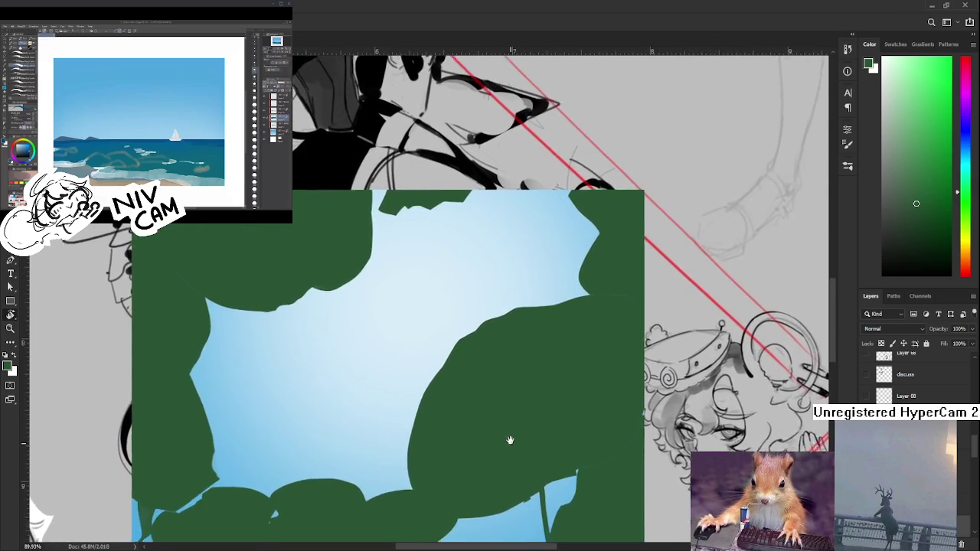
pyautogui.scroll(-1, 509, 398)
pyautogui.scroll(-3, 508, 367)
pyautogui.scroll(-2, 468, 385)
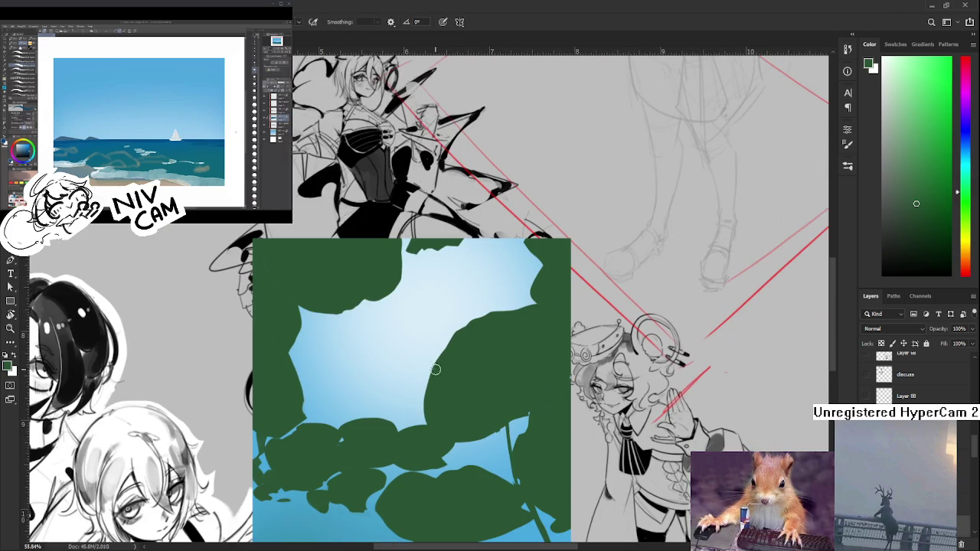
pyautogui.moveTo(464, 425); pyautogui.dragTo(464, 416)
# Erase and repaint the big leaf's lower edge, undoing an over-erase and extending it into the sky
pyautogui.press('e')
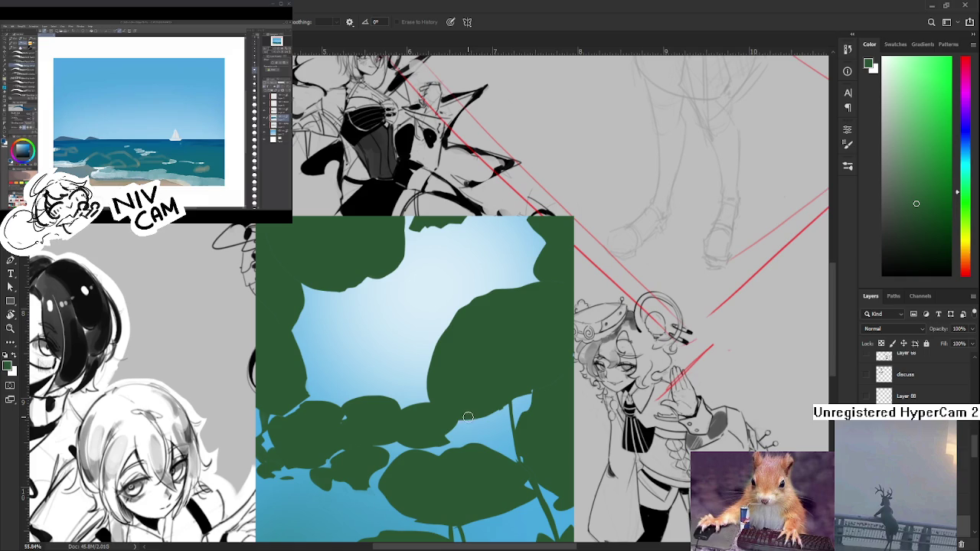
pyautogui.moveTo(465, 417)
pyautogui.mouseDown()
pyautogui.moveTo(460, 403)
pyautogui.moveTo(476, 415)
pyautogui.moveTo(497, 403)
pyautogui.mouseUp()
pyautogui.hotkey('ctrl', 'z')
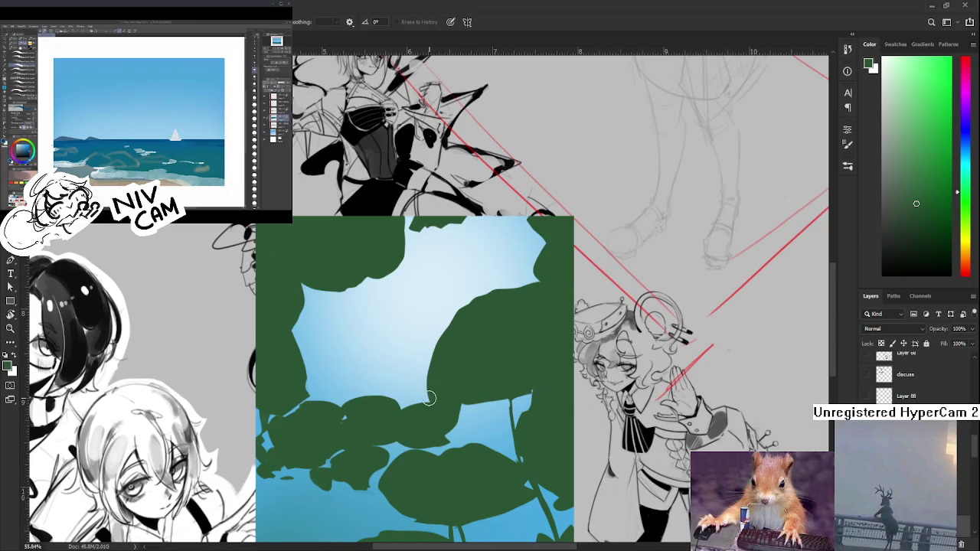
pyautogui.moveTo(427, 393)
pyautogui.mouseDown()
pyautogui.moveTo(415, 365)
pyautogui.moveTo(457, 309)
pyautogui.moveTo(513, 291)
pyautogui.moveTo(535, 268)
pyautogui.moveTo(502, 286)
pyautogui.moveTo(525, 286)
pyautogui.moveTo(467, 297)
pyautogui.mouseUp()
pyautogui.press('b')
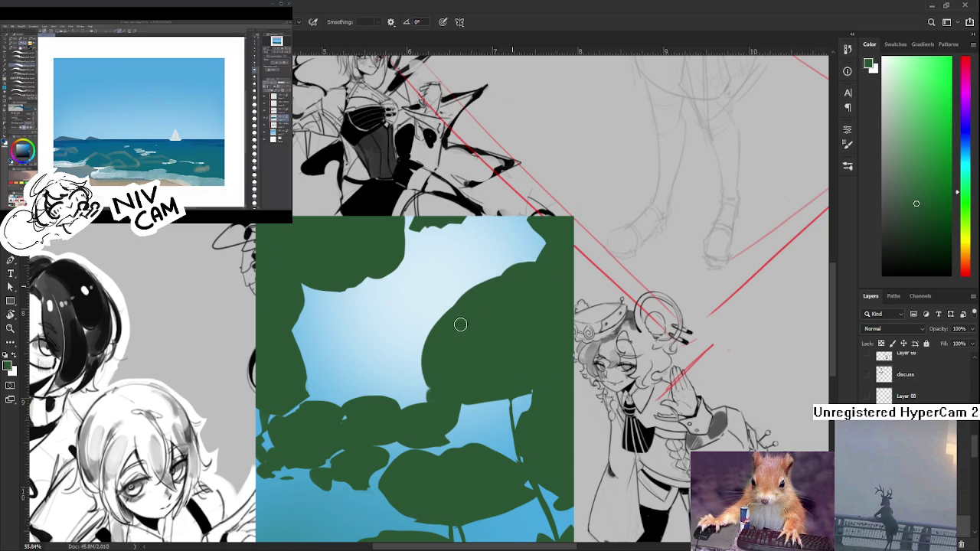
pyautogui.moveTo(464, 347); pyautogui.dragTo(450, 304)
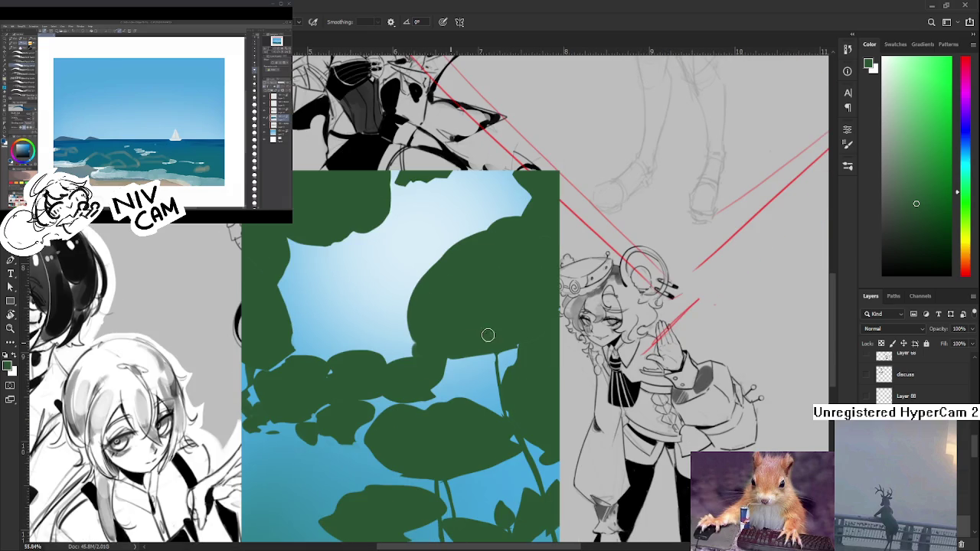
pyautogui.moveTo(508, 340); pyautogui.dragTo(461, 357)
pyautogui.moveTo(523, 345); pyautogui.dragTo(447, 386)
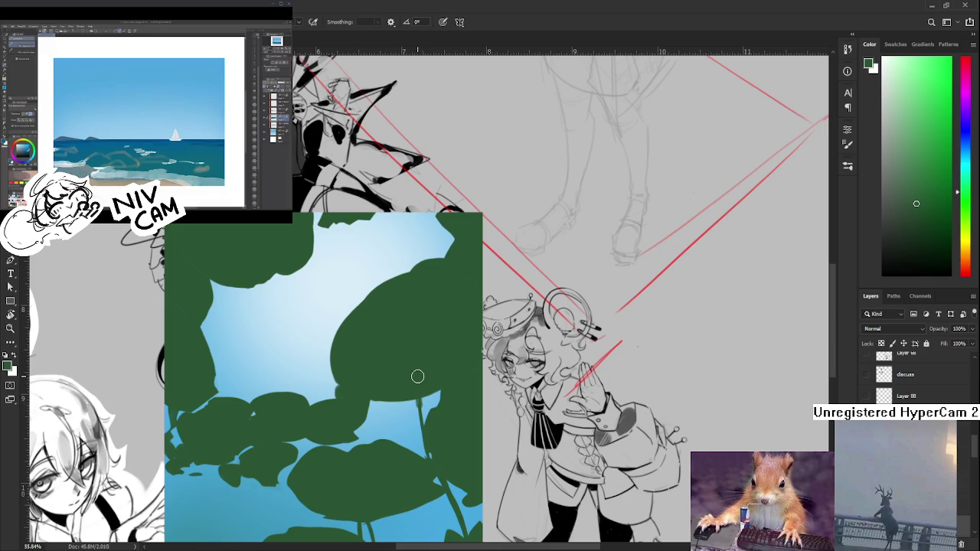
pyautogui.scroll(-3, 417, 376)
pyautogui.scroll(-2, 429, 391)
pyautogui.scroll(2, 444, 405)
pyautogui.scroll(2, 457, 415)
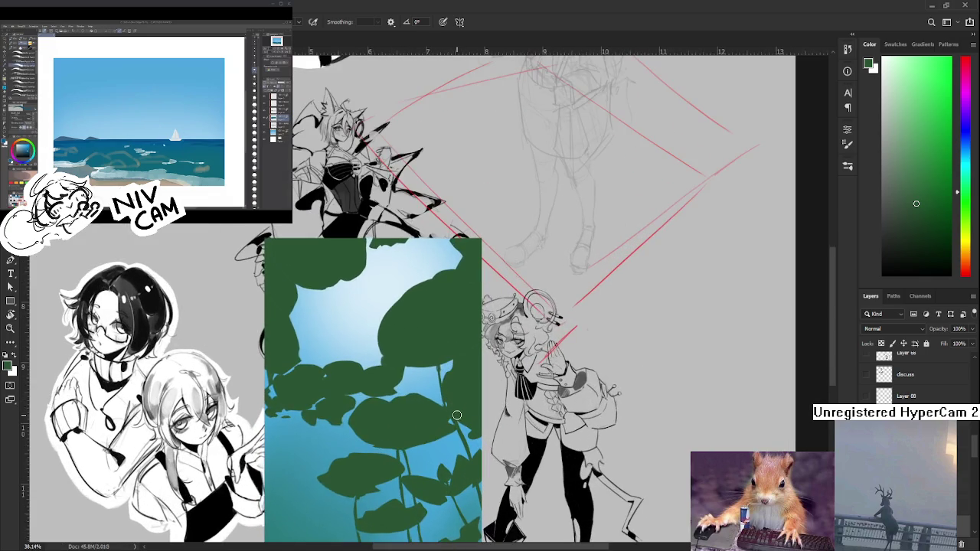
pyautogui.moveTo(406, 497); pyautogui.dragTo(452, 420)
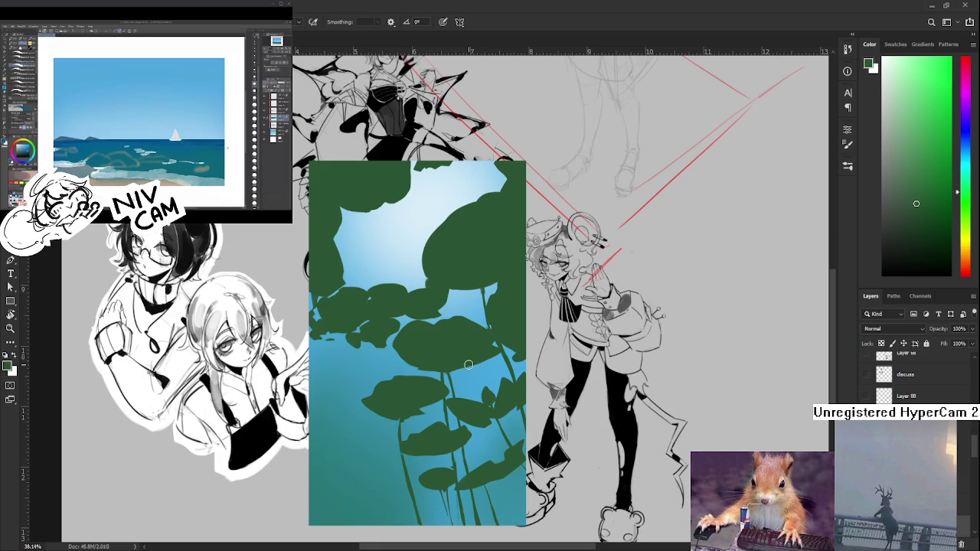
# Sample the dark leaf green near the panel's top edge for painting
pyautogui.scroll(2, 468, 365)
pyautogui.scroll(3, 469, 365)
pyautogui.keyDown('alt'); pyautogui.click(468, 302); pyautogui.keyUp('alt')
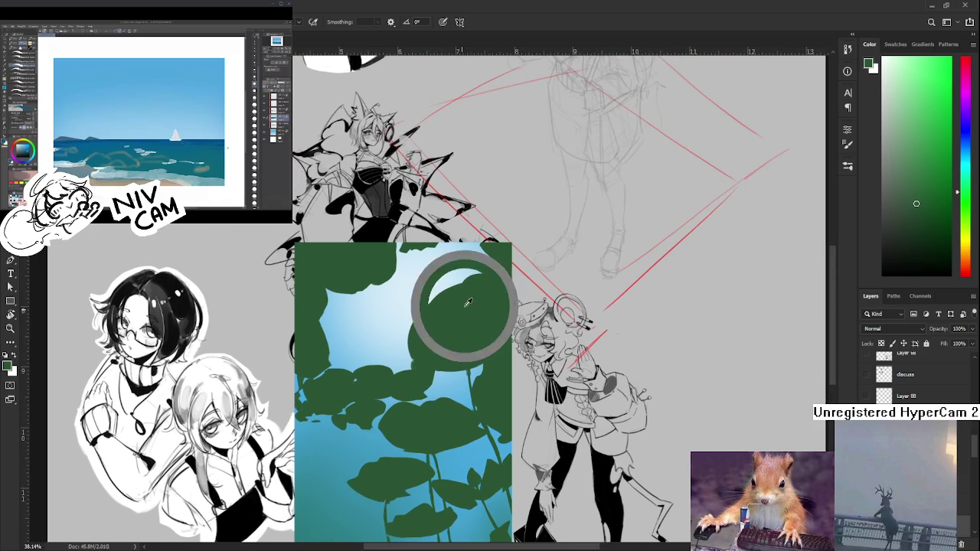
pyautogui.scroll(2, 469, 303)
pyautogui.hscroll(1, 468, 303)
pyautogui.keyDown('alt'); pyautogui.click(465, 310); pyautogui.keyUp('alt')
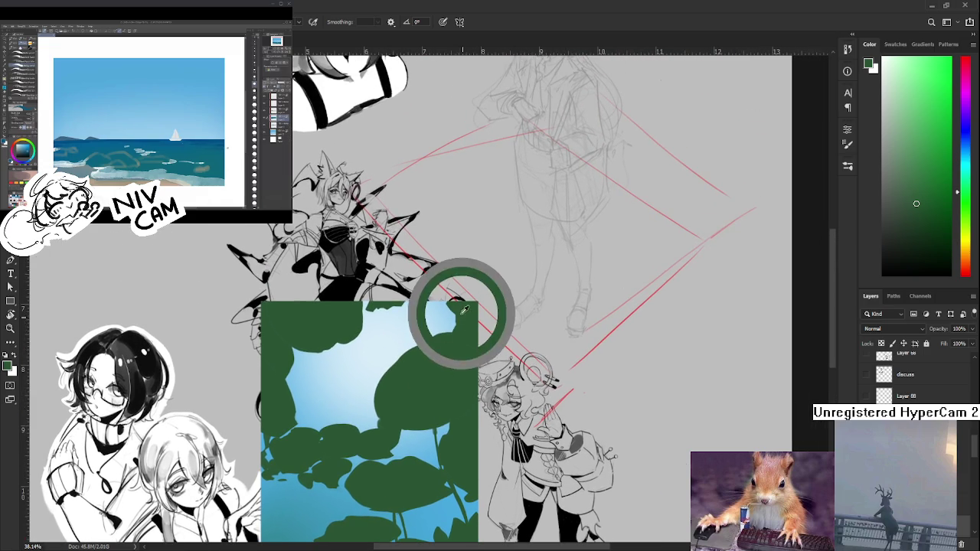
pyautogui.keyDown('alt'); pyautogui.click(462, 310); pyautogui.keyUp('alt')
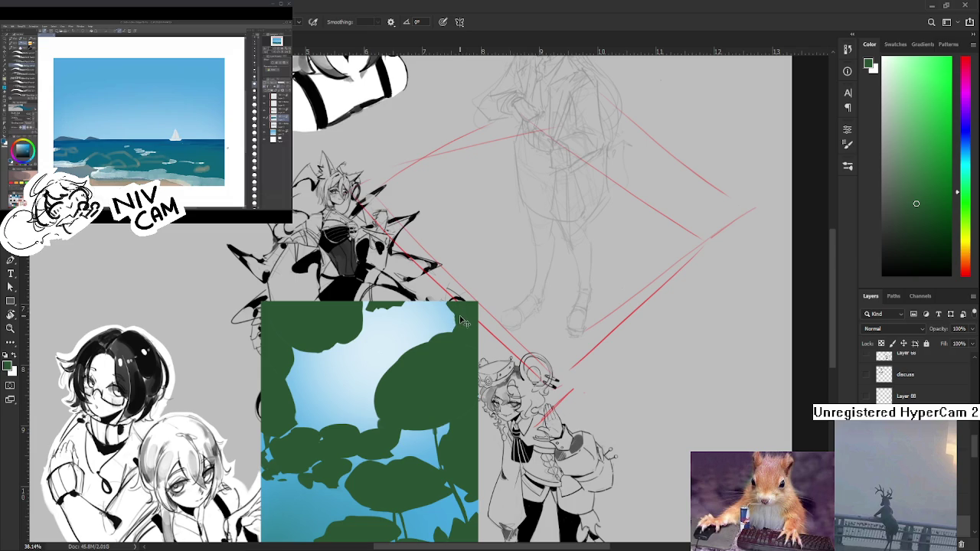
pyautogui.keyDown('alt'); pyautogui.click(459, 310); pyautogui.keyUp('alt')
pyautogui.keyDown('alt'); pyautogui.click(458, 308); pyautogui.keyUp('alt')
pyautogui.moveTo(457, 318); pyautogui.dragTo(461, 337)
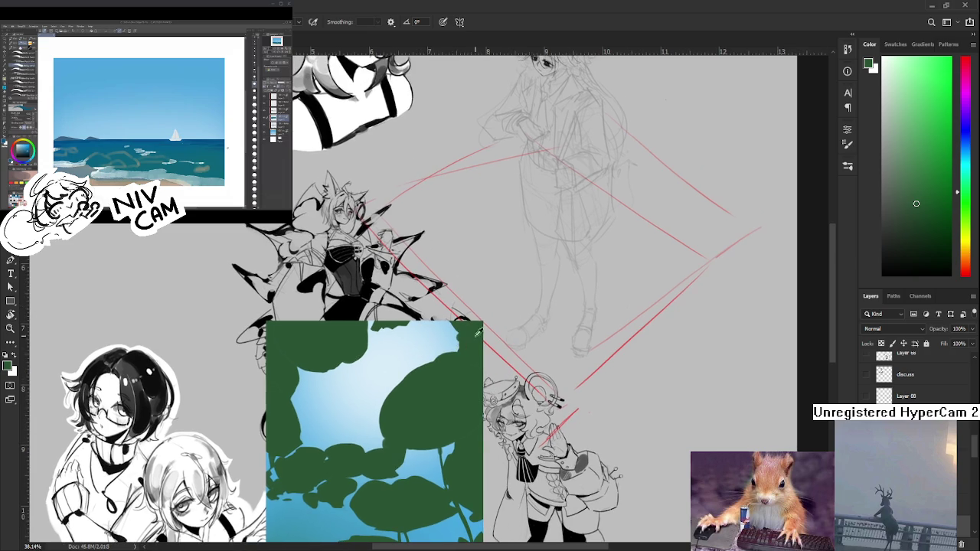
pyautogui.keyDown('alt'); pyautogui.click(457, 369); pyautogui.keyUp('alt')
# Paint small green bumps along the panel's top edge, then erase part back to sky
pyautogui.press('e')
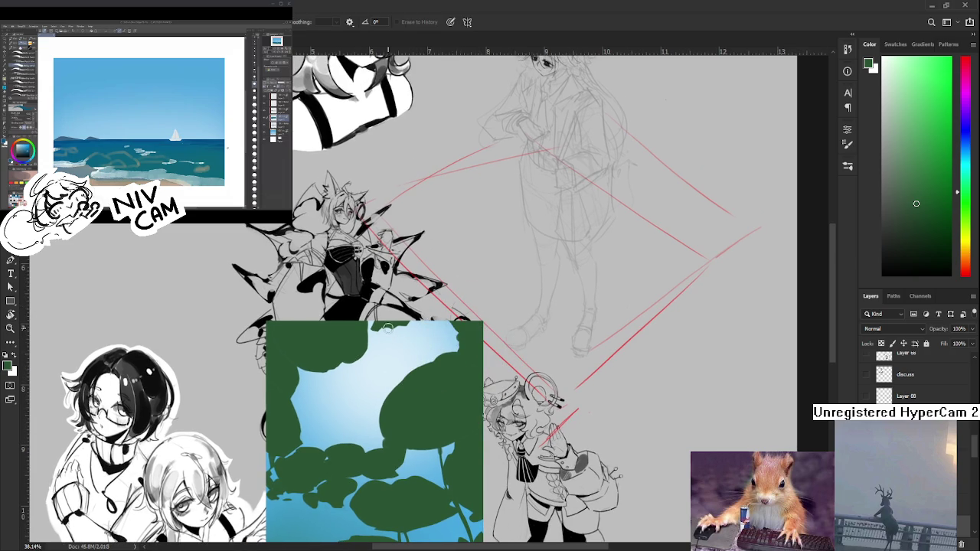
pyautogui.press('b')
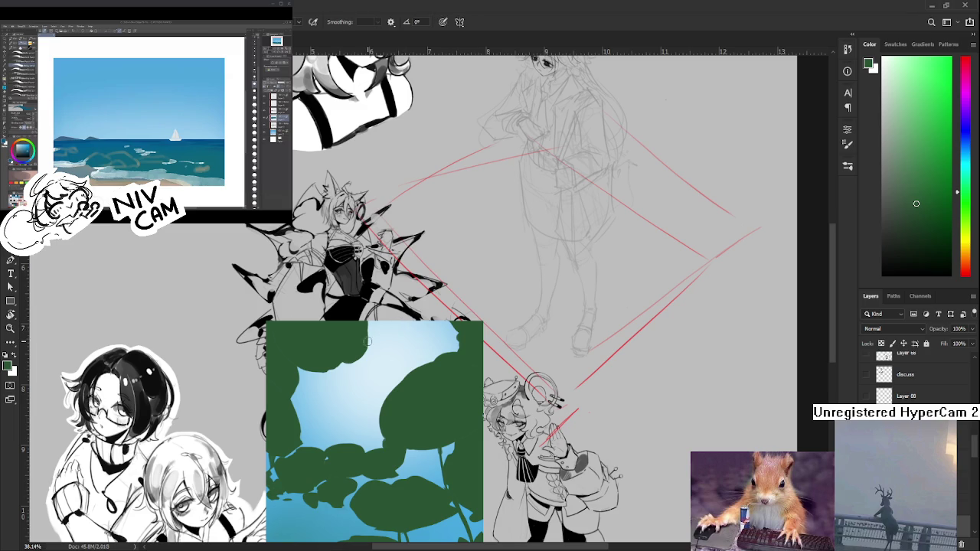
pyautogui.moveTo(367, 325)
pyautogui.mouseDown()
pyautogui.moveTo(361, 354)
pyautogui.moveTo(376, 314)
pyautogui.moveTo(394, 327)
pyautogui.mouseUp()
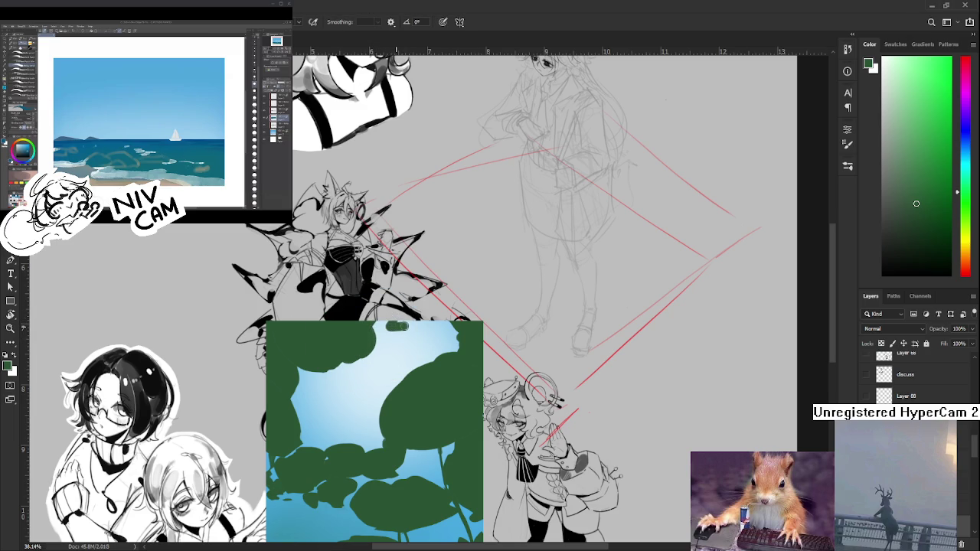
pyautogui.press('e')
pyautogui.press('b')
pyautogui.moveTo(421, 320); pyautogui.dragTo(383, 330)
pyautogui.press('e')
pyautogui.press('b')
pyautogui.press('e')
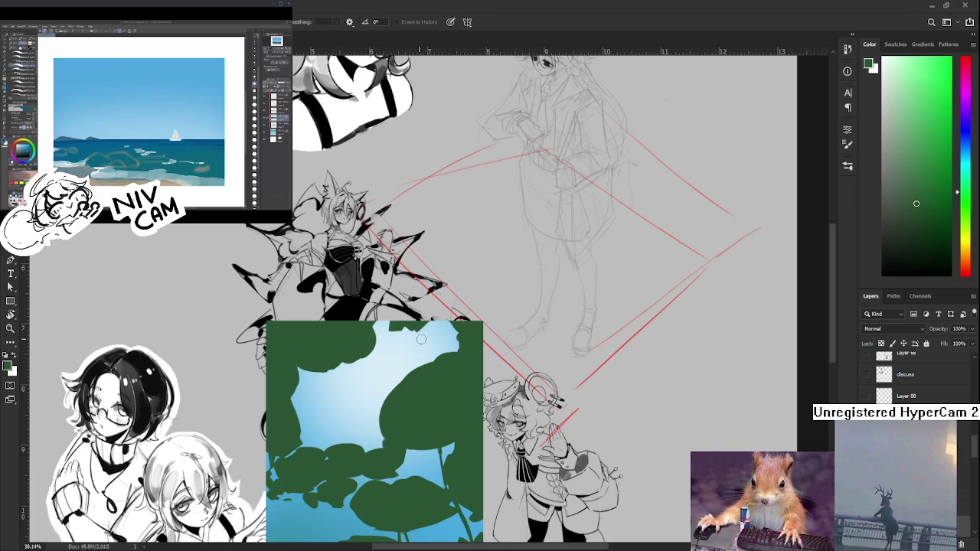
pyautogui.moveTo(420, 335); pyautogui.dragTo(396, 329)
pyautogui.moveTo(452, 365)
pyautogui.mouseDown()
pyautogui.moveTo(460, 304)
pyautogui.moveTo(455, 311)
pyautogui.mouseUp()
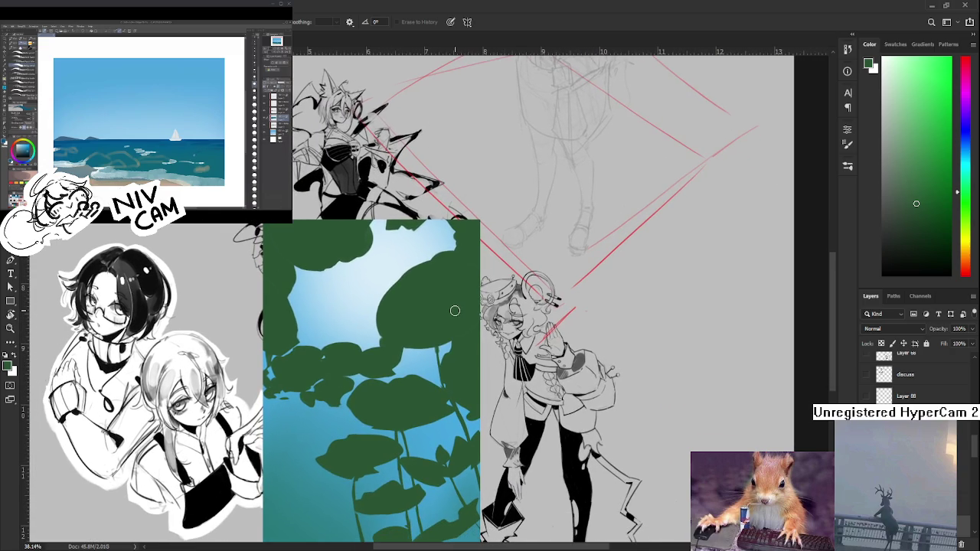
pyautogui.scroll(-2, 455, 311)
# Zoom to the panel's bottom edge and paint a short green stroke there
pyautogui.scroll(-1, 454, 311)
pyautogui.scroll(3, 464, 367)
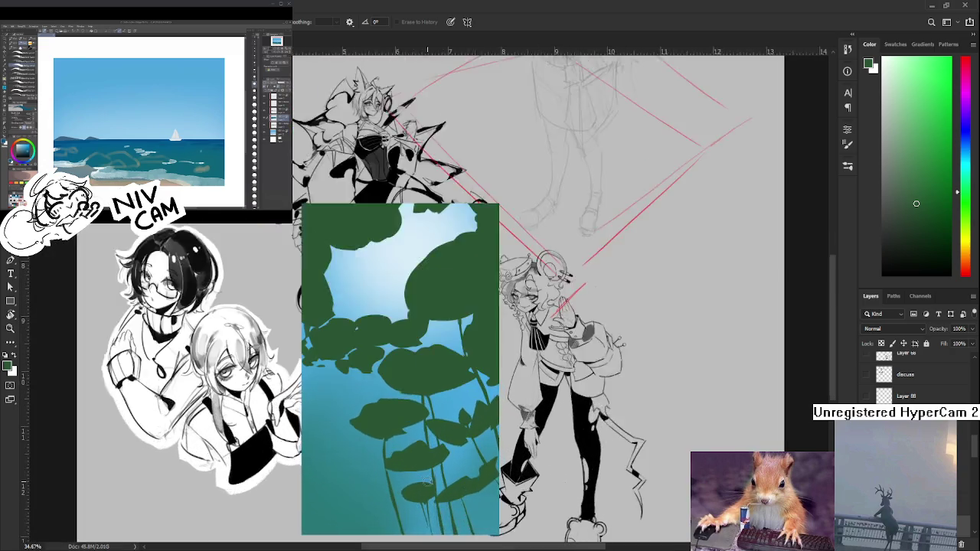
pyautogui.scroll(2, 476, 438)
pyautogui.moveTo(450, 438); pyautogui.dragTo(436, 448)
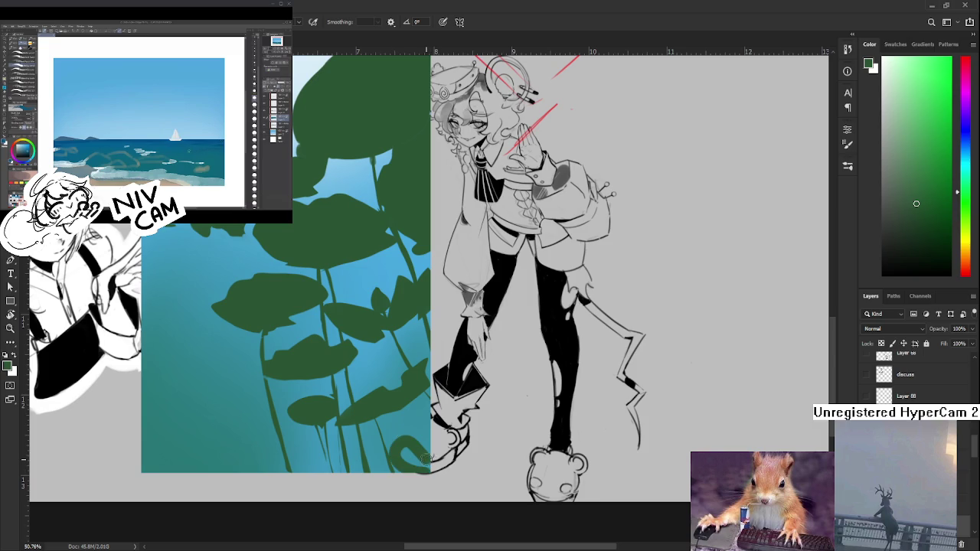
pyautogui.moveTo(427, 471); pyautogui.dragTo(405, 461)
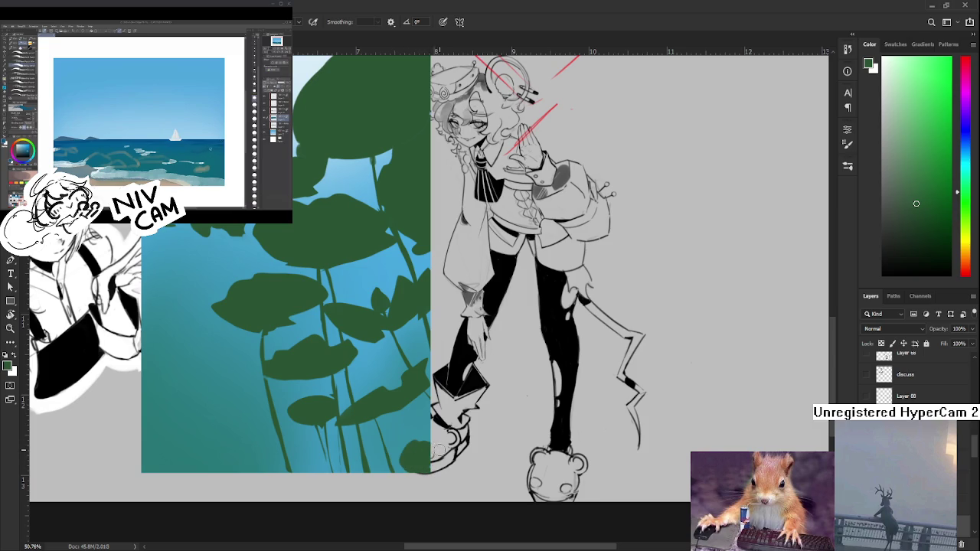
# Extend the green leaf downward along the panel's bottom edge
pyautogui.press('e')
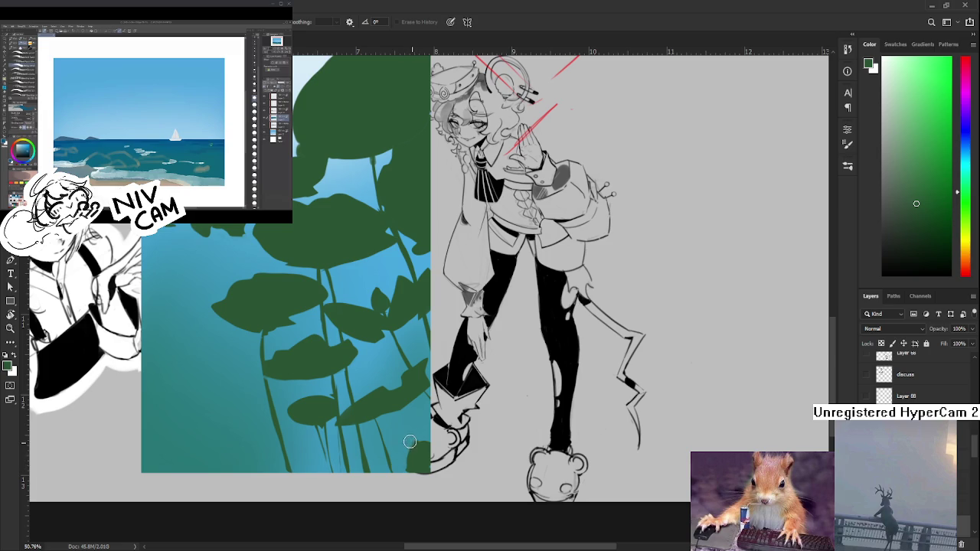
pyautogui.press('b')
pyautogui.press('e')
pyautogui.press('b')
pyautogui.moveTo(410, 454); pyautogui.dragTo(409, 468)
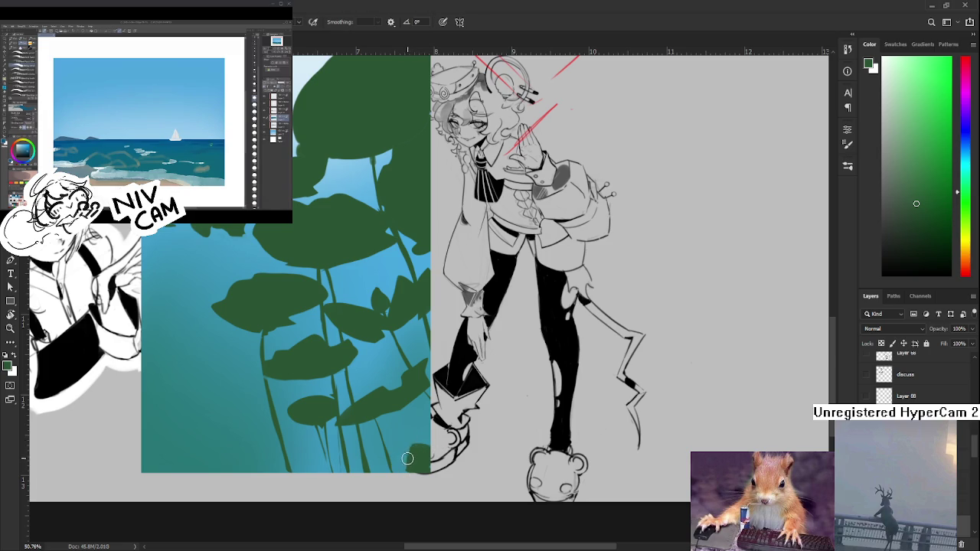
# Begin a freehand Lasso outline around the lower-right leaf
pyautogui.press('e')
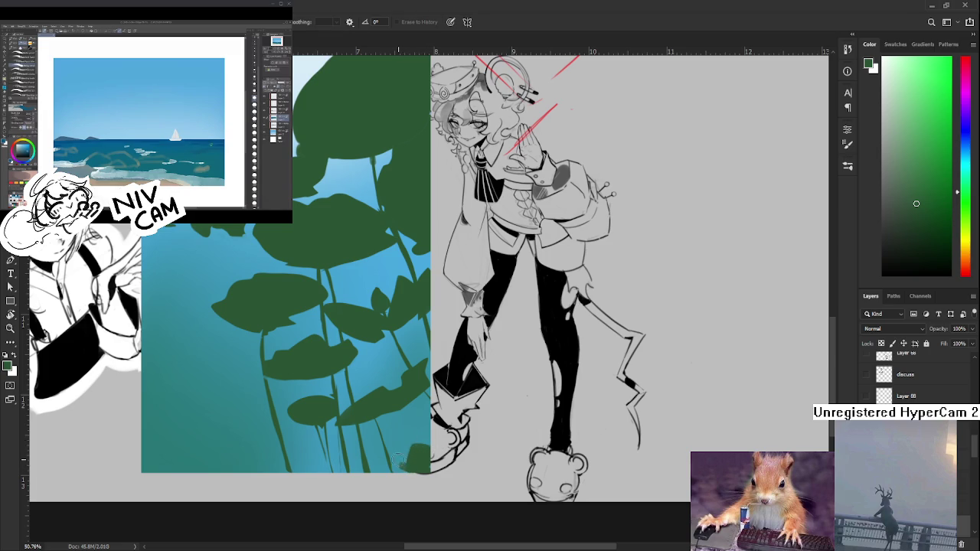
pyautogui.press('b')
pyautogui.press('e')
pyautogui.press('b')
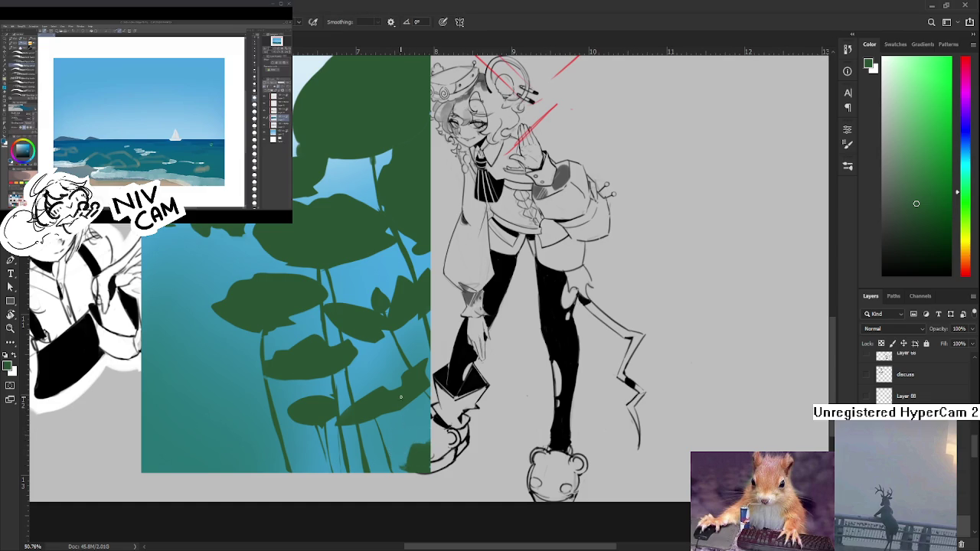
pyautogui.press('l')
pyautogui.moveTo(398, 416)
pyautogui.mouseDown()
pyautogui.moveTo(340, 431)
pyautogui.moveTo(432, 367)
pyautogui.mouseUp()
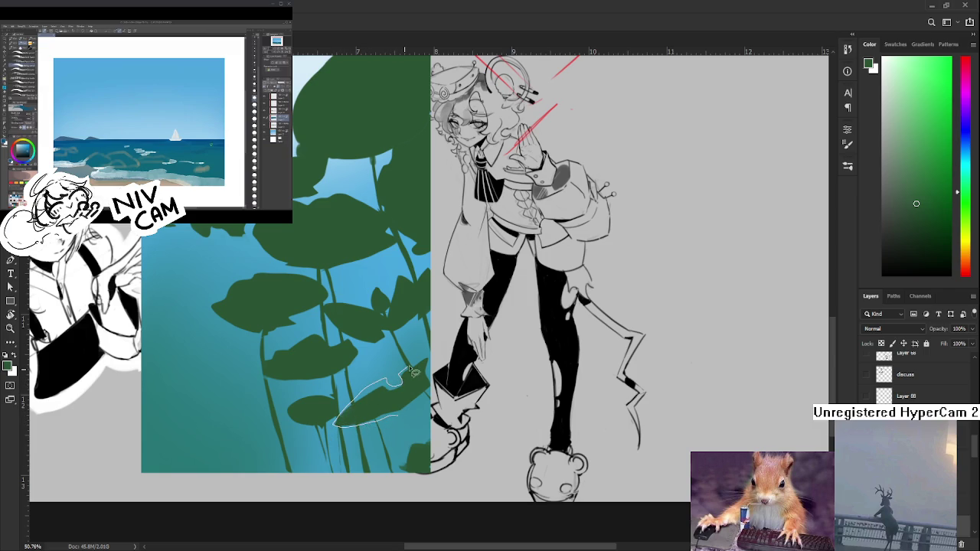
# Close the leaf selection and Free Transform it slightly right and down
pyautogui.moveTo(432, 368); pyautogui.dragTo(392, 419)
pyautogui.hotkey('ctrl', 't')
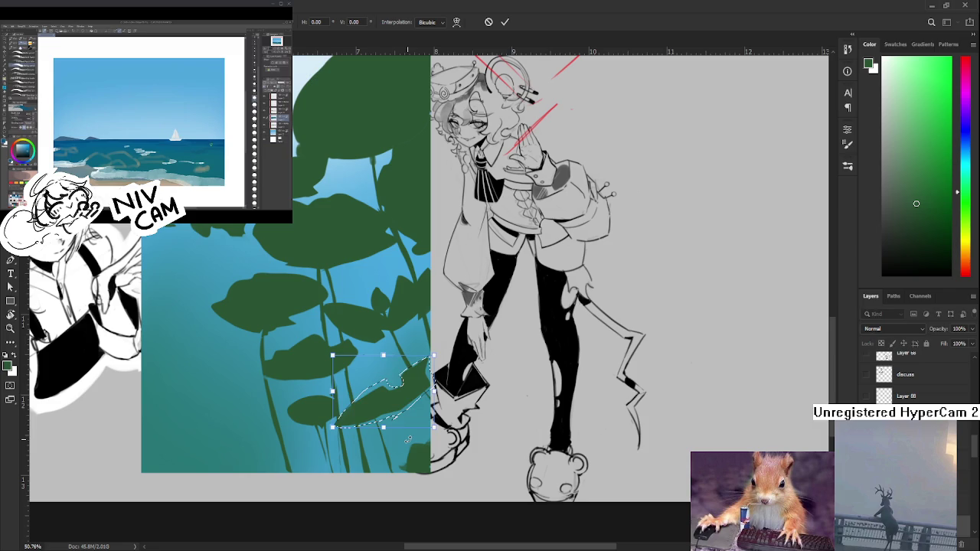
pyautogui.moveTo(406, 441); pyautogui.dragTo(405, 444)
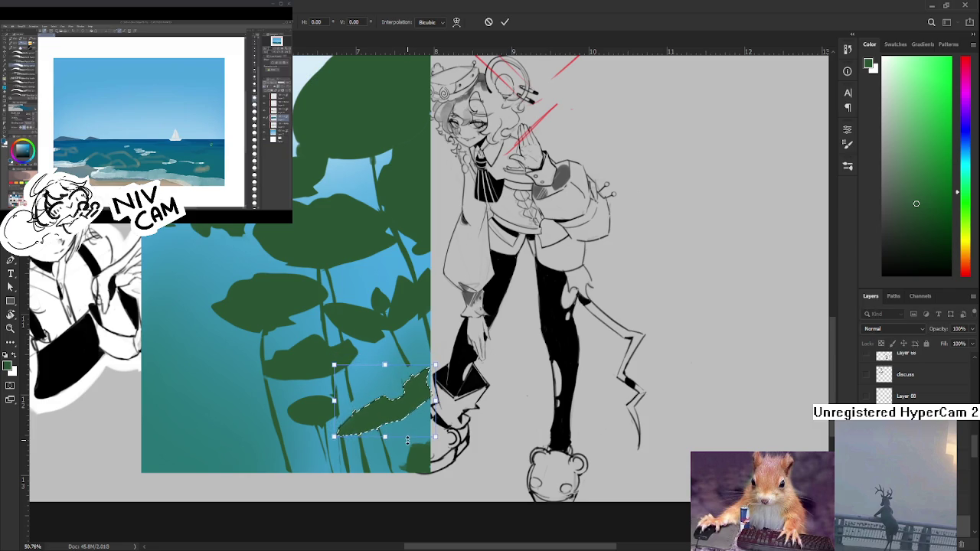
pyautogui.moveTo(405, 444); pyautogui.dragTo(427, 457)
pyautogui.press('Return')
pyautogui.moveTo(424, 415)
pyautogui.mouseDown()
pyautogui.moveTo(401, 407)
pyautogui.moveTo(374, 427)
pyautogui.moveTo(371, 418)
pyautogui.mouseUp()
pyautogui.press('b')
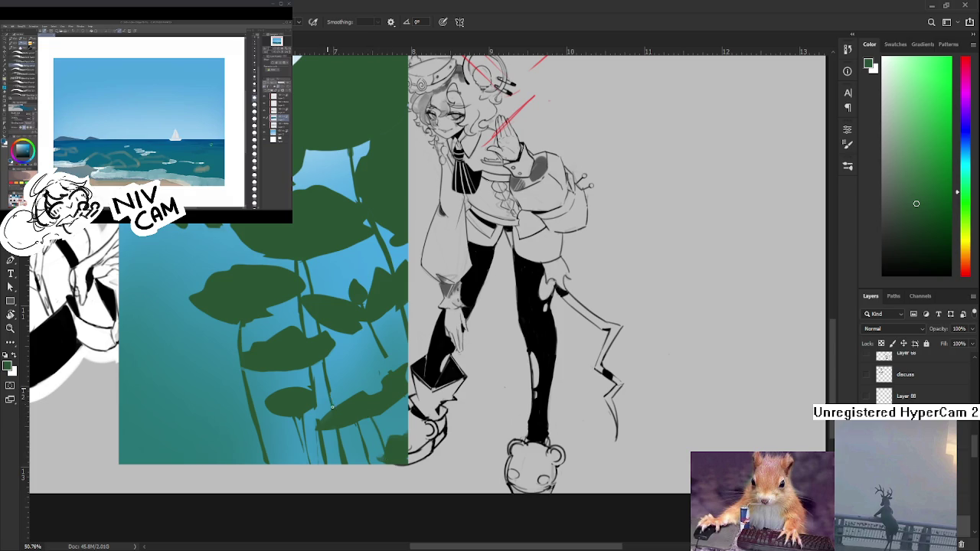
# Paint a new dark green stem under the leaves, then pan up to review the panel
pyautogui.moveTo(399, 364); pyautogui.dragTo(353, 398)
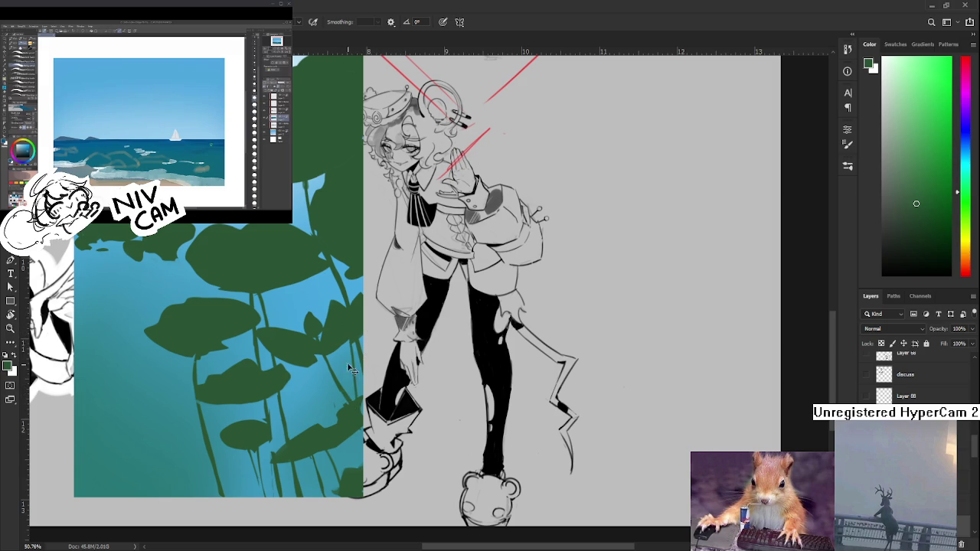
pyautogui.moveTo(343, 342); pyautogui.dragTo(363, 468)
pyautogui.moveTo(390, 394); pyautogui.dragTo(429, 455)
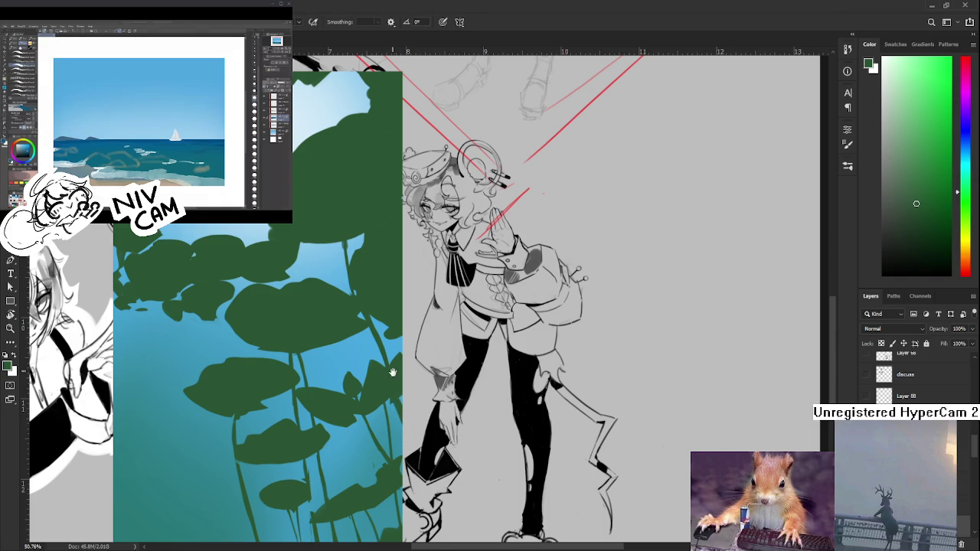
pyautogui.moveTo(391, 370); pyautogui.dragTo(399, 430)
pyautogui.press('e')
pyautogui.press('b')
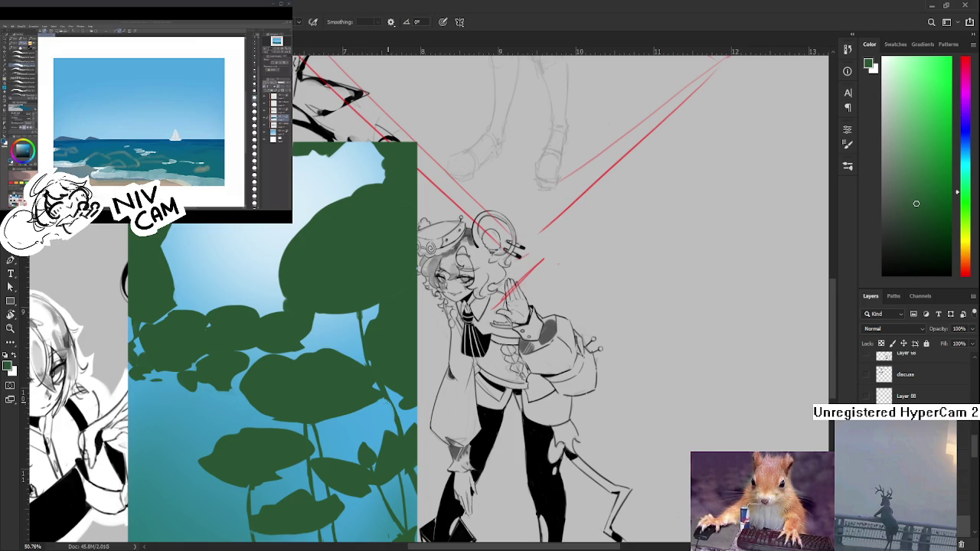
pyautogui.moveTo(383, 389); pyautogui.dragTo(397, 452)
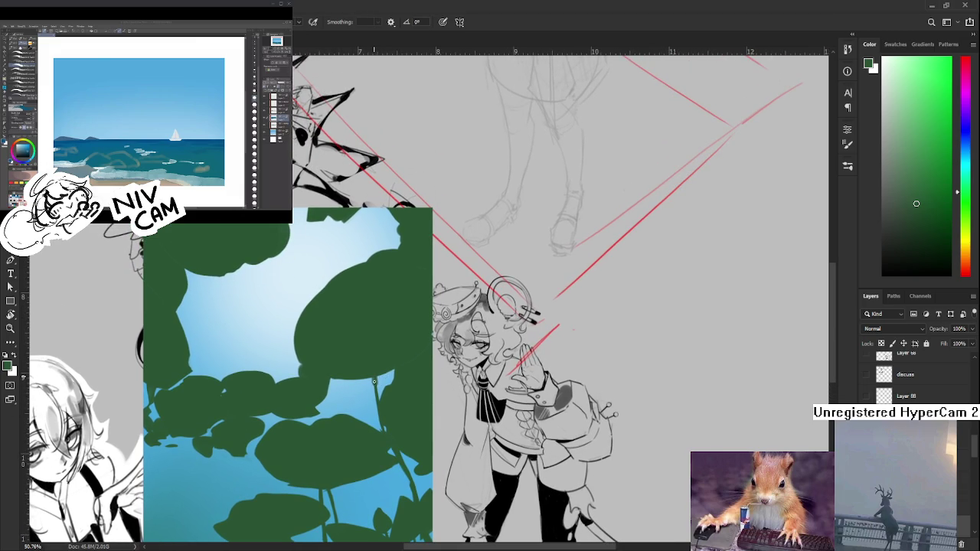
pyautogui.scroll(-3, 381, 354)
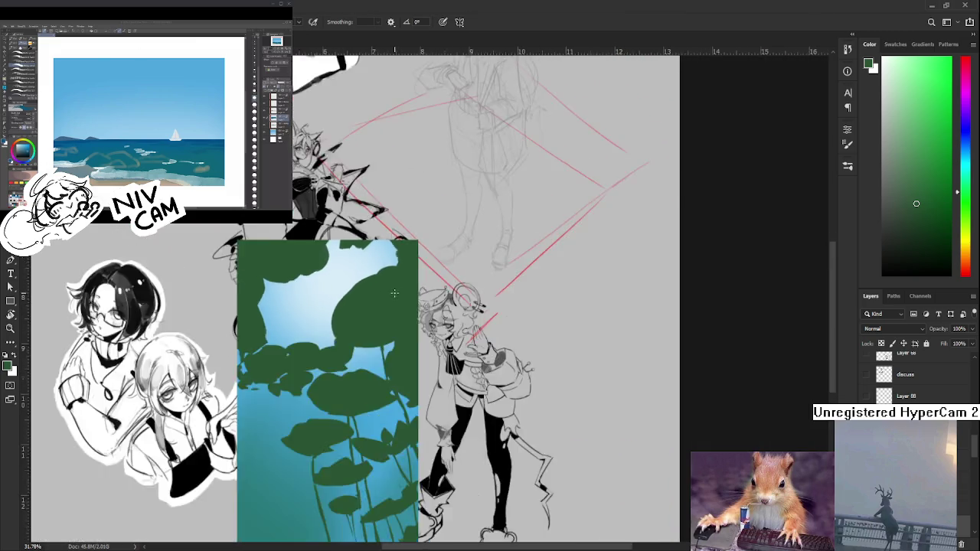
pyautogui.scroll(-2, 381, 354)
pyautogui.scroll(3, 412, 421)
pyautogui.scroll(-1, 411, 421)
pyautogui.scroll(-1, 412, 421)
pyautogui.scroll(1, 412, 422)
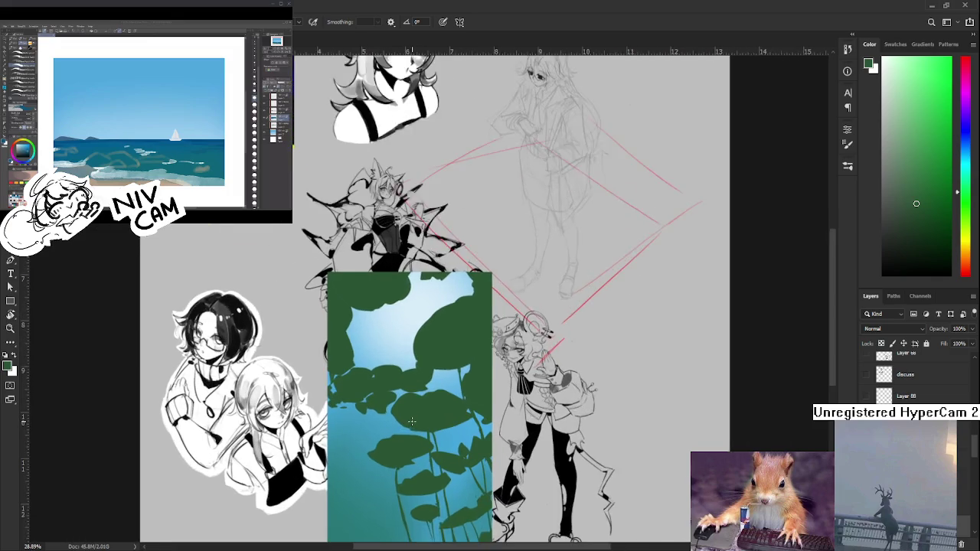
pyautogui.scroll(1, 417, 417)
pyautogui.scroll(1, 429, 409)
pyautogui.scroll(1, 444, 396)
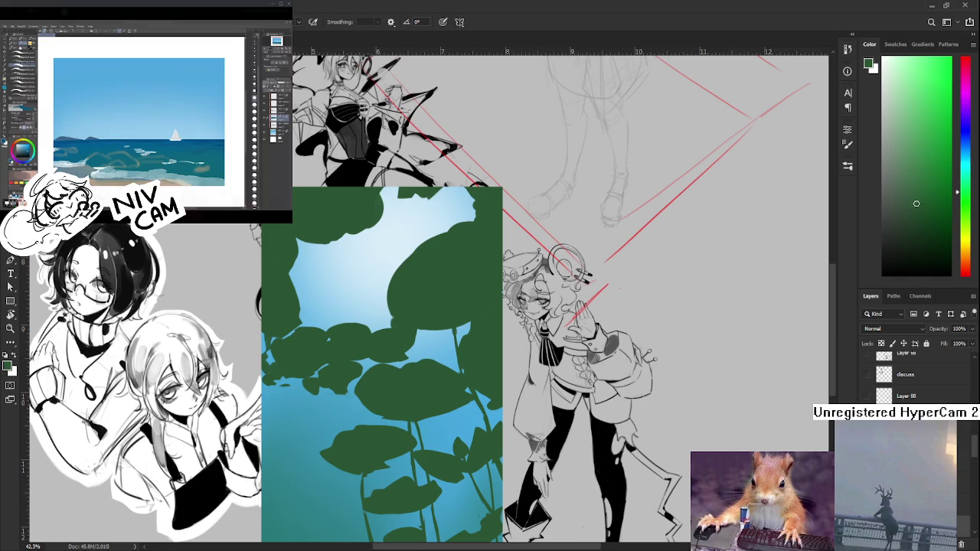
pyautogui.hotkey('ctrl', 't')
pyautogui.scroll(-3, 434, 376)
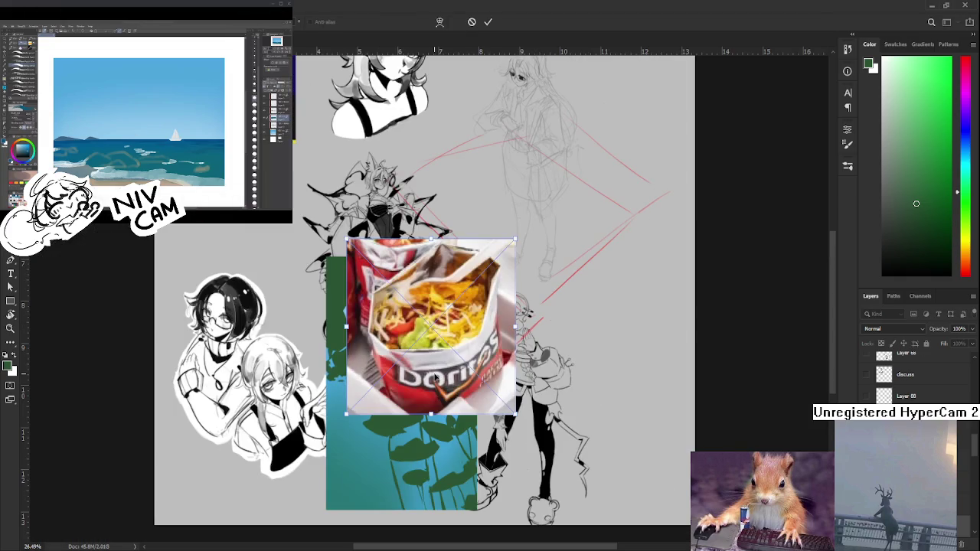
pyautogui.press('Return')
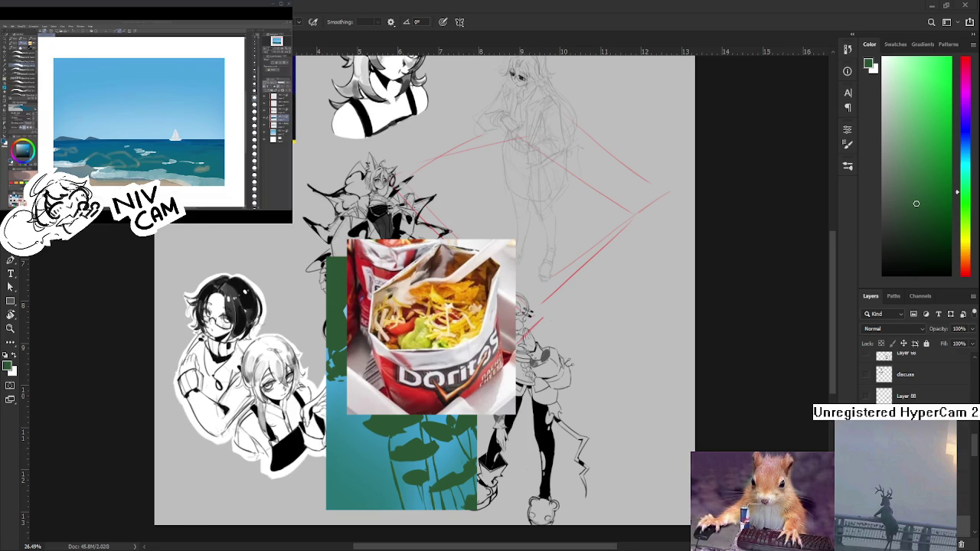
pyautogui.scroll(-1, 618, 357)
pyautogui.scroll(-3, 919, 375)
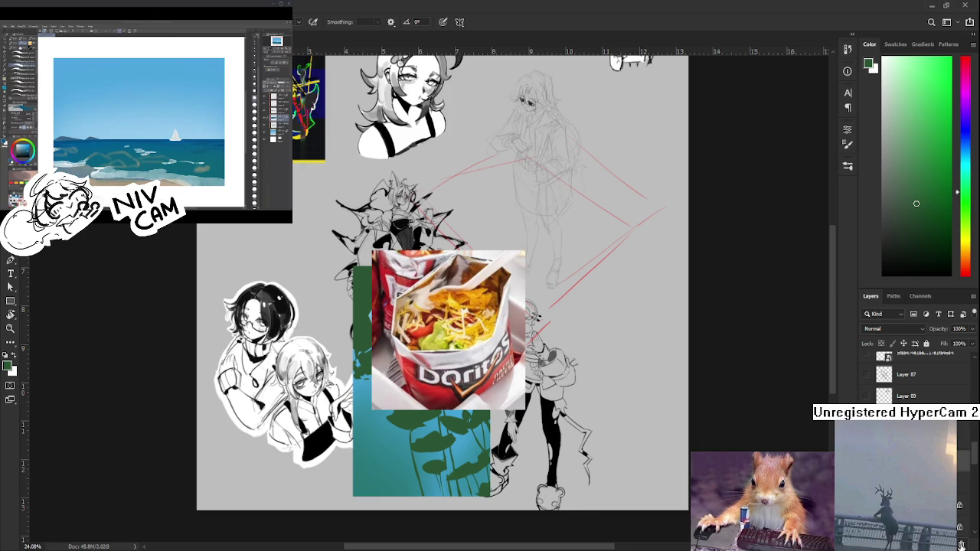
pyautogui.scroll(1, 431, 365)
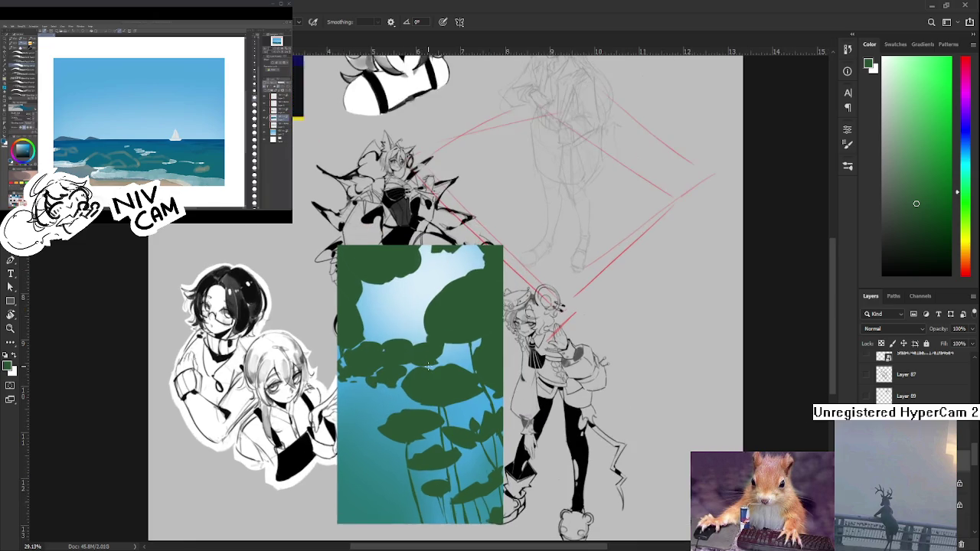
pyautogui.scroll(1, 438, 351)
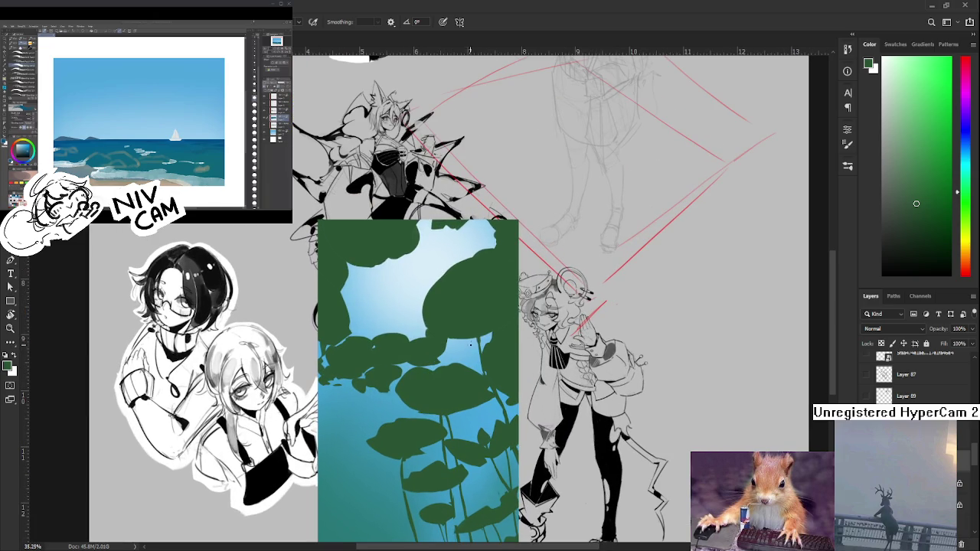
pyautogui.click(417, 339)
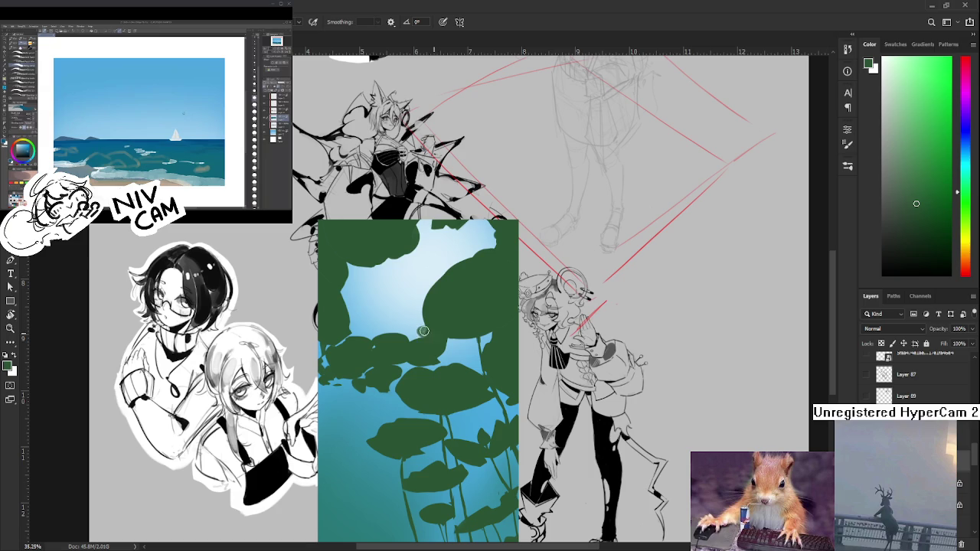
pyautogui.keyDown('alt'); pyautogui.click(429, 330); pyautogui.keyUp('alt')
pyautogui.keyDown('alt'); pyautogui.click(427, 333); pyautogui.keyUp('alt')
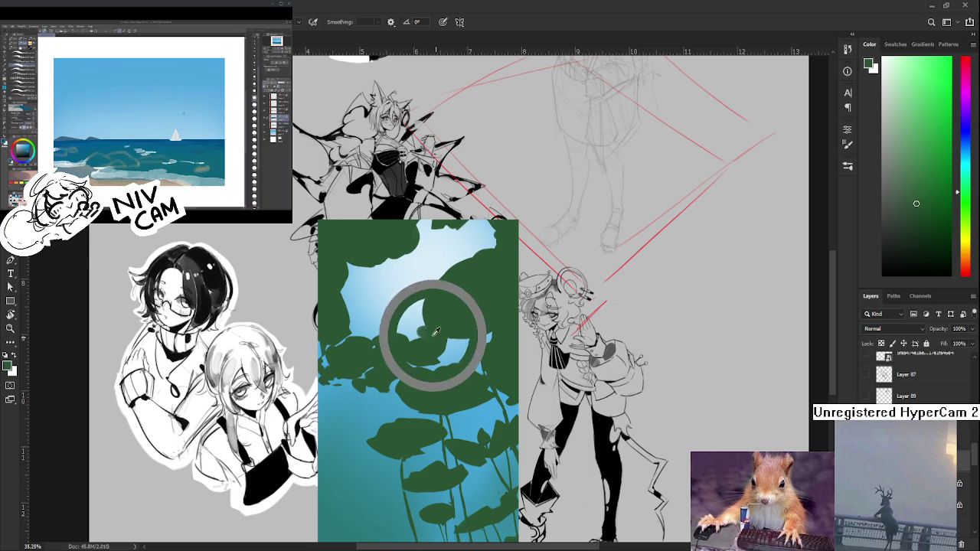
pyautogui.keyDown('alt'); pyautogui.click(427, 337); pyautogui.keyUp('alt')
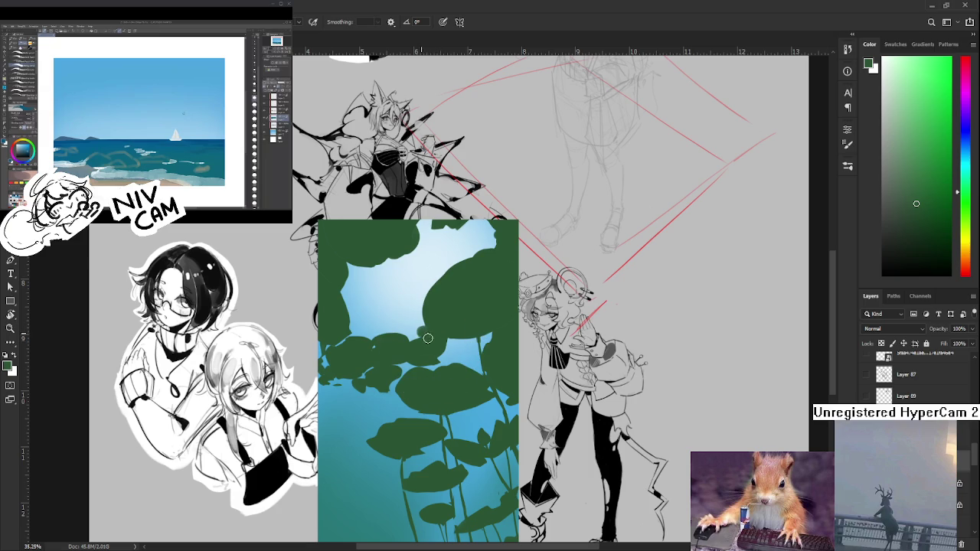
pyautogui.keyDown('alt'); pyautogui.click(426, 332); pyautogui.keyUp('alt')
pyautogui.moveTo(453, 349)
pyautogui.mouseDown()
pyautogui.moveTo(431, 376)
pyautogui.moveTo(462, 406)
pyautogui.moveTo(451, 364)
pyautogui.mouseUp()
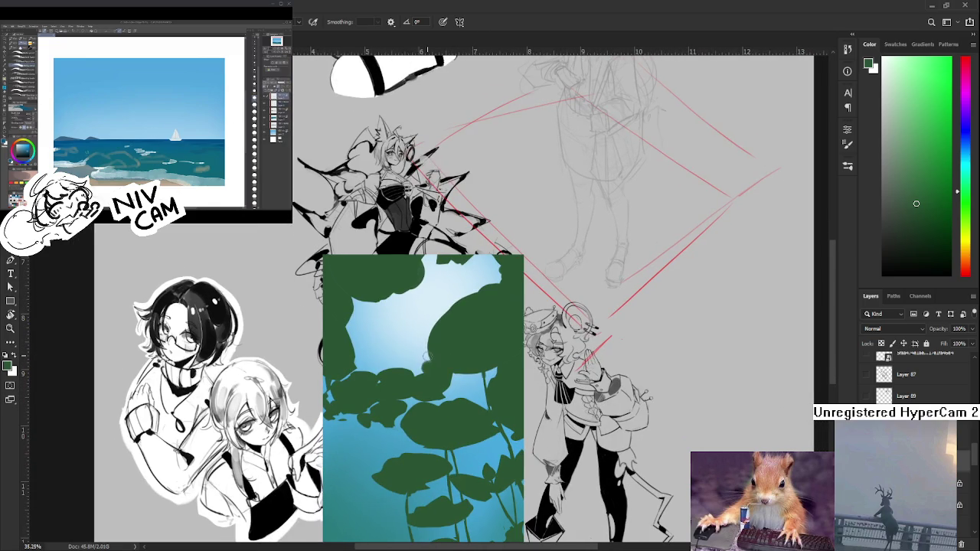
# Touch up a tiny mark in the blue gap between lily pads, alternating Brush and Eraser
pyautogui.press('e')
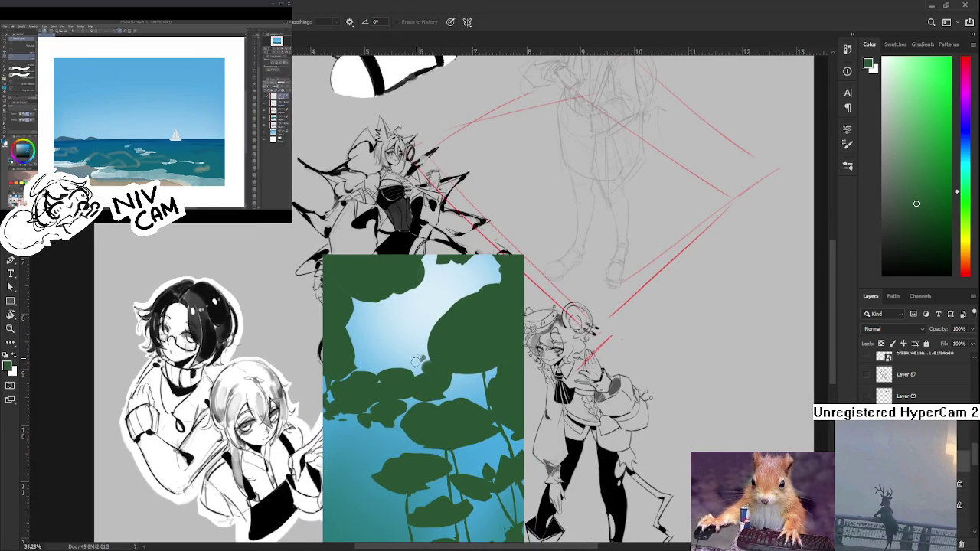
pyautogui.press('b')
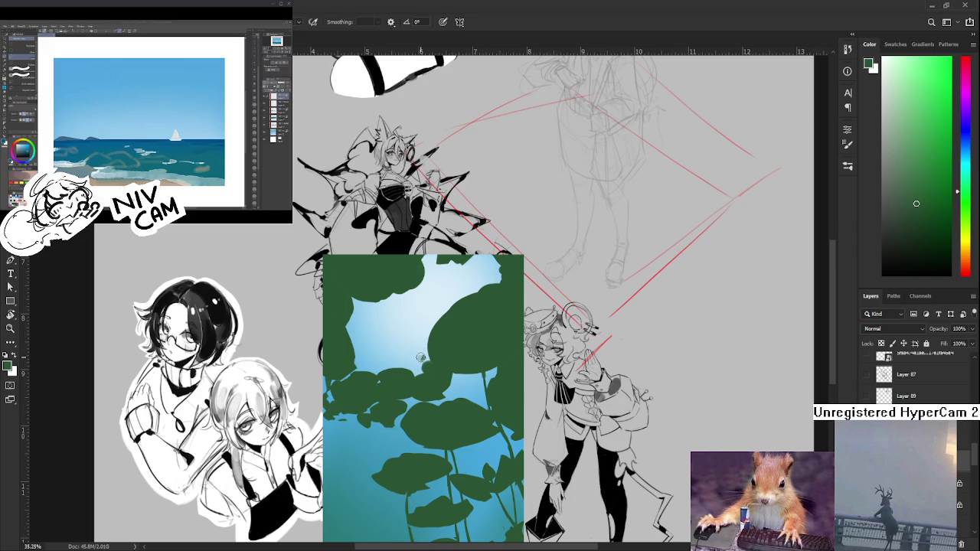
pyautogui.press('e')
pyautogui.press('b')
pyautogui.press('e')
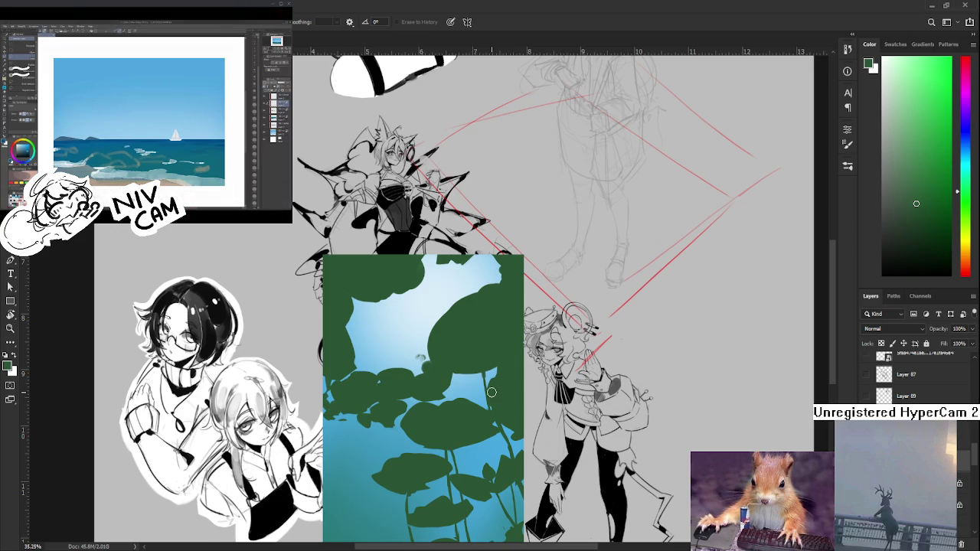
# Paint small marks among the lower lily pads, then sample a teal from the blue background
pyautogui.moveTo(394, 381); pyautogui.dragTo(395, 328)
pyautogui.press('b')
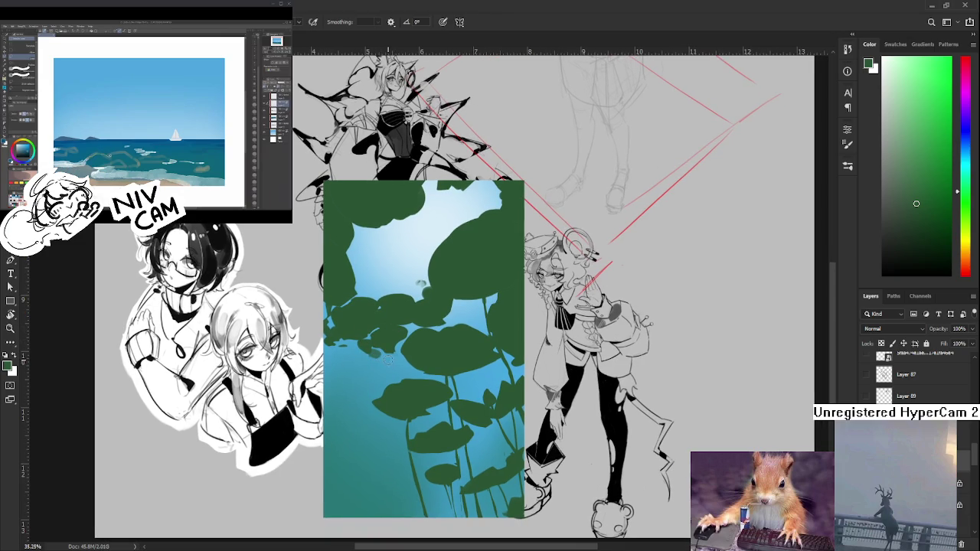
pyautogui.press('e')
pyautogui.press('b')
pyautogui.press('e')
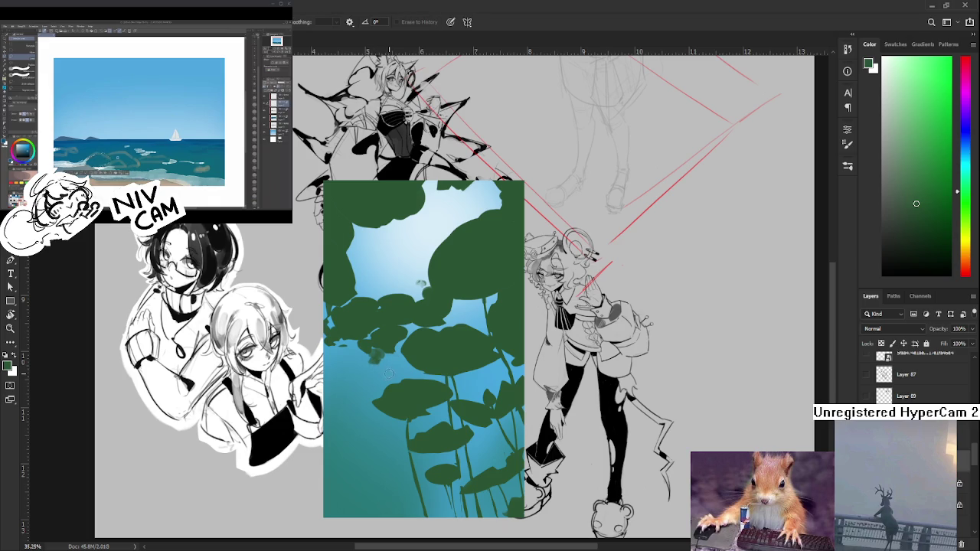
pyautogui.press('b')
pyautogui.press('e')
pyautogui.press('b')
pyautogui.keyDown('alt'); pyautogui.click(378, 351); pyautogui.keyUp('alt')
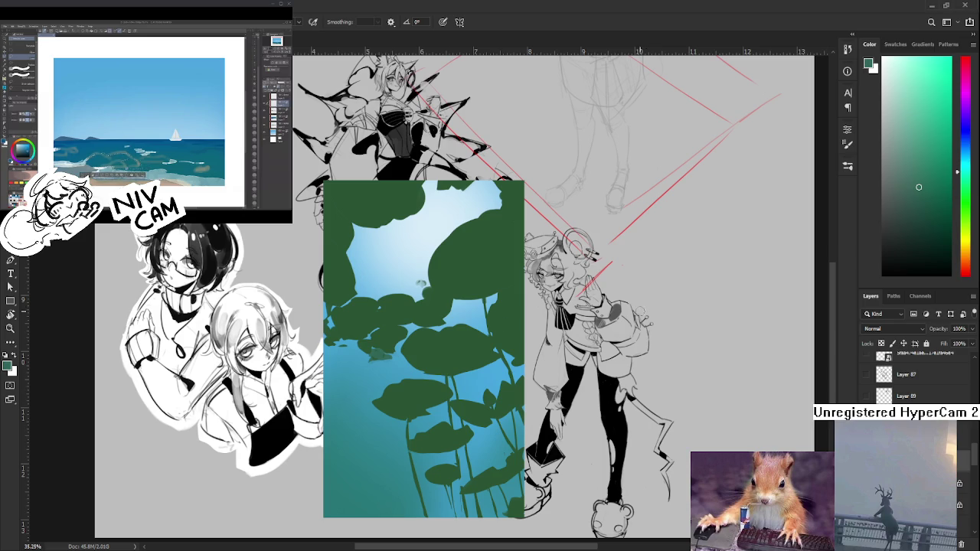
# Zoom and pan across the collage back to the lily-pad panel
pyautogui.scroll(2, 624, 379)
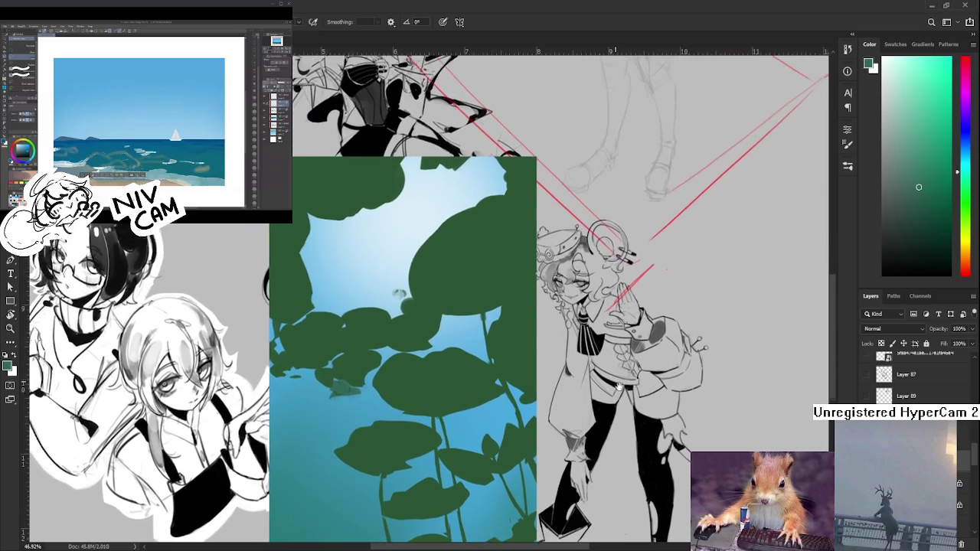
pyautogui.scroll(-1, 624, 379)
pyautogui.scroll(-2, 636, 390)
pyautogui.scroll(2, 544, 314)
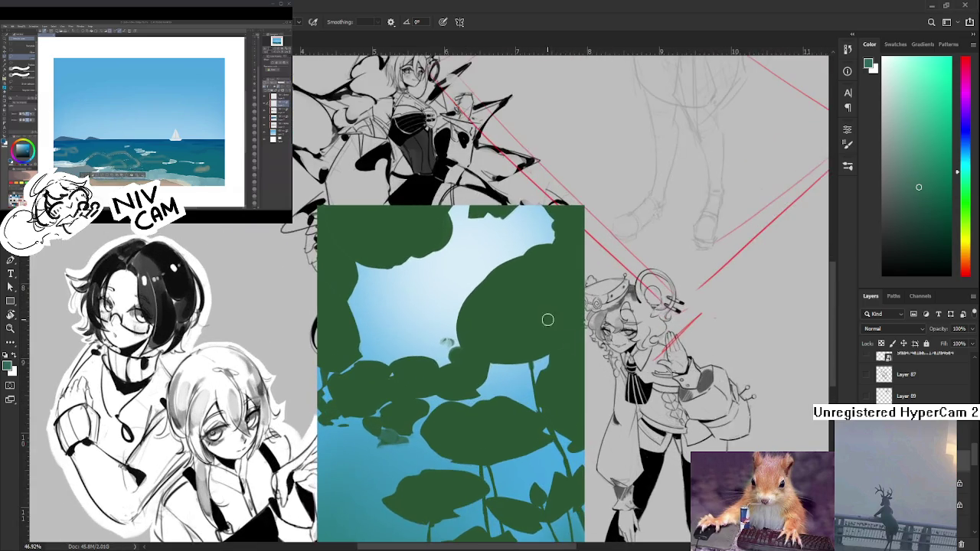
pyautogui.scroll(-1, 584, 336)
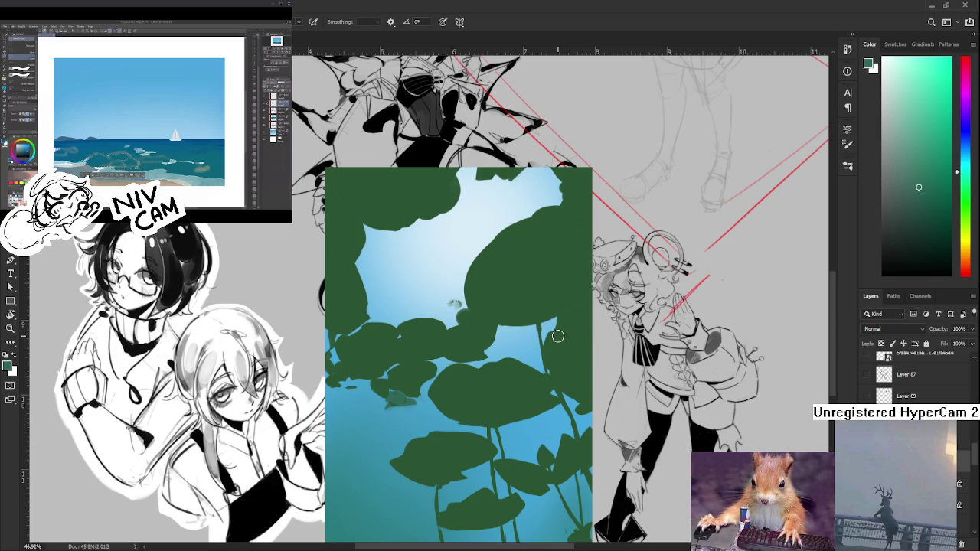
pyautogui.scroll(-1, 554, 336)
pyautogui.scroll(-1, 559, 336)
pyautogui.moveTo(551, 284)
pyautogui.mouseDown()
pyautogui.moveTo(497, 414)
pyautogui.moveTo(516, 240)
pyautogui.moveTo(474, 240)
pyautogui.mouseUp()
pyautogui.scroll(2, 503, 258)
pyautogui.scroll(1, 503, 258)
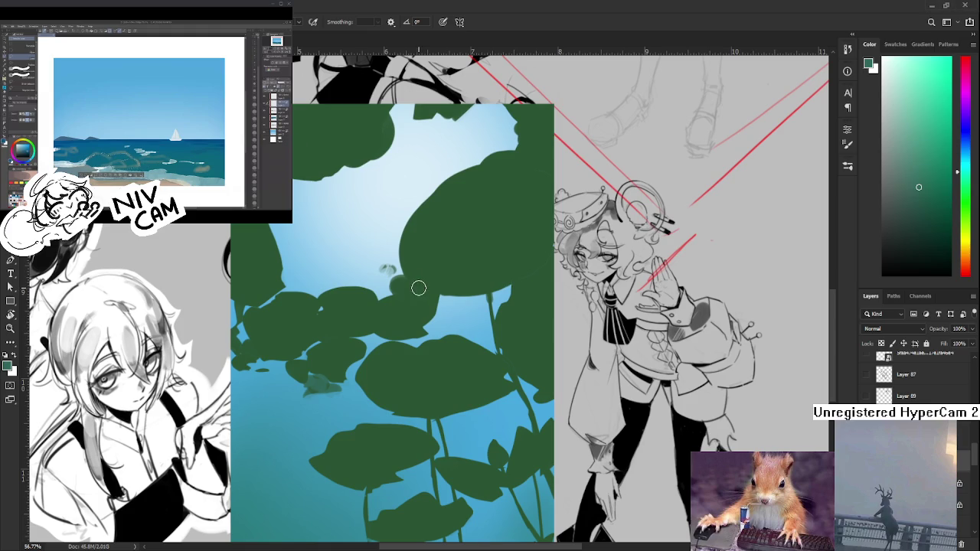
# Sample the leaves' dark green as the paint colour while adjusting the panel view
pyautogui.moveTo(361, 321); pyautogui.dragTo(374, 320)
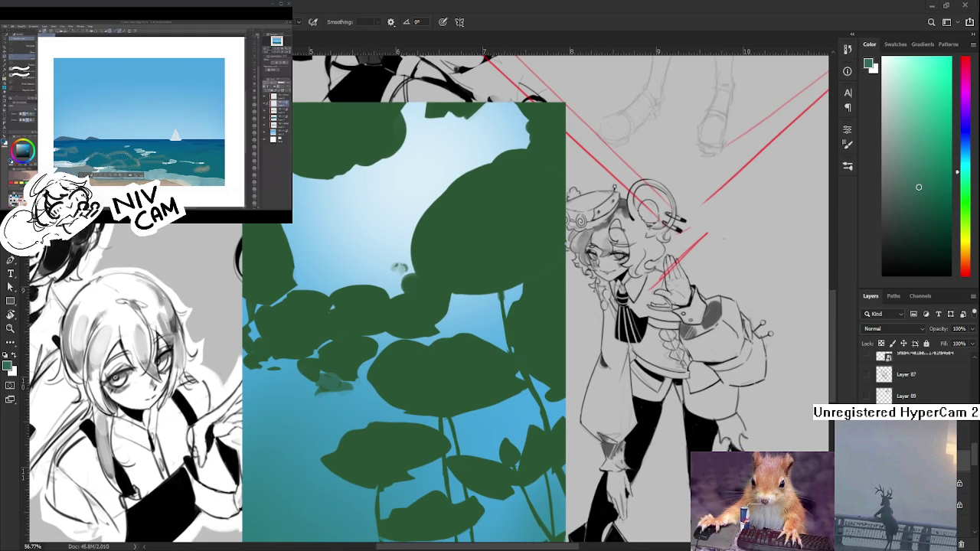
pyautogui.moveTo(375, 379)
pyautogui.mouseDown()
pyautogui.moveTo(372, 353)
pyautogui.moveTo(323, 349)
pyautogui.moveTo(336, 353)
pyautogui.mouseUp()
pyautogui.keyDown('alt'); pyautogui.click(346, 341); pyautogui.keyUp('alt')
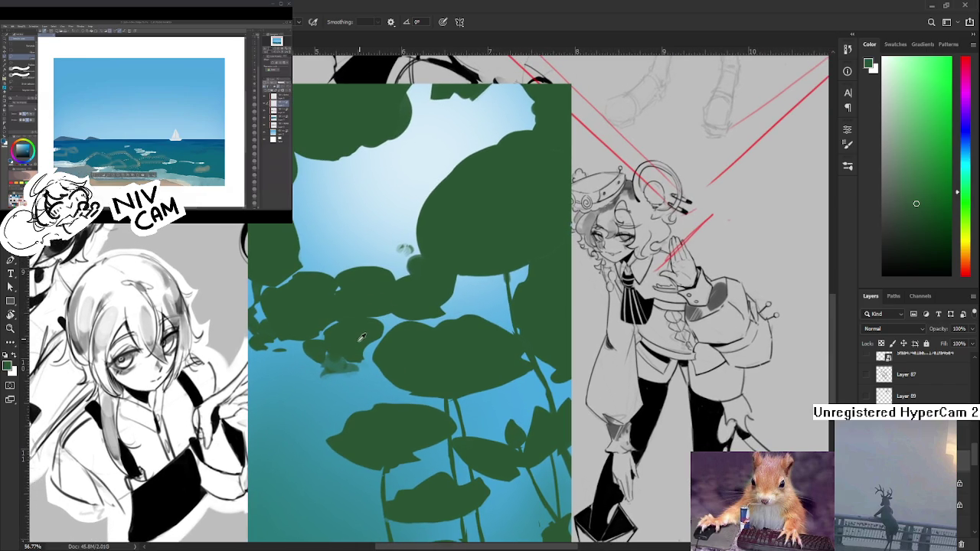
pyautogui.moveTo(351, 337)
pyautogui.mouseDown()
pyautogui.moveTo(355, 359)
pyautogui.moveTo(345, 363)
pyautogui.moveTo(369, 333)
pyautogui.mouseUp()
pyautogui.scroll(-2, 368, 333)
pyautogui.scroll(-2, 363, 312)
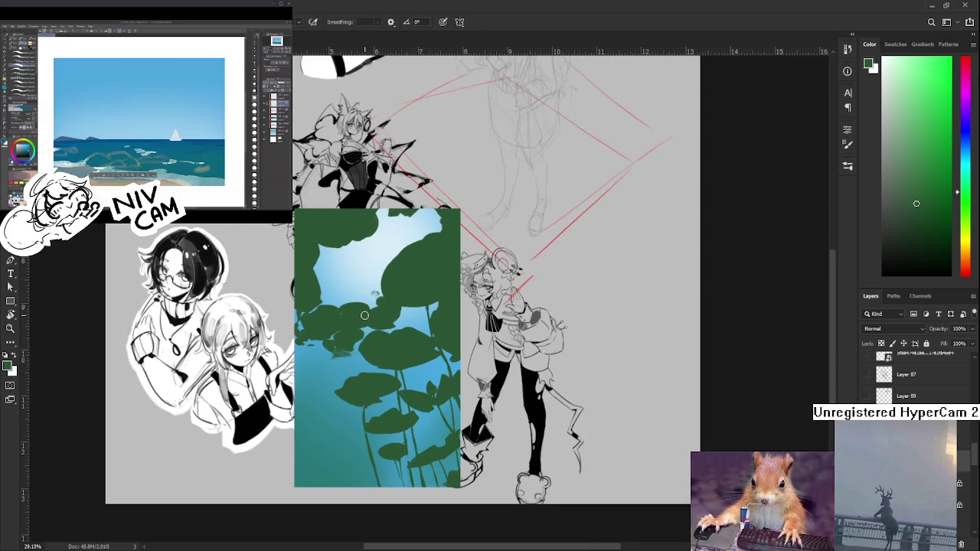
pyautogui.moveTo(416, 378); pyautogui.dragTo(411, 395)
pyautogui.scroll(1, 411, 396)
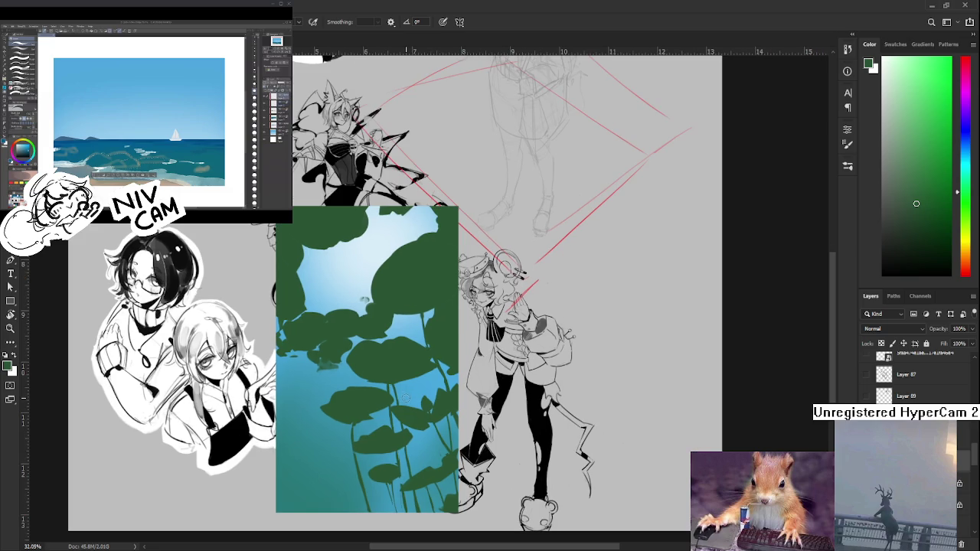
pyautogui.moveTo(419, 430); pyautogui.dragTo(407, 405)
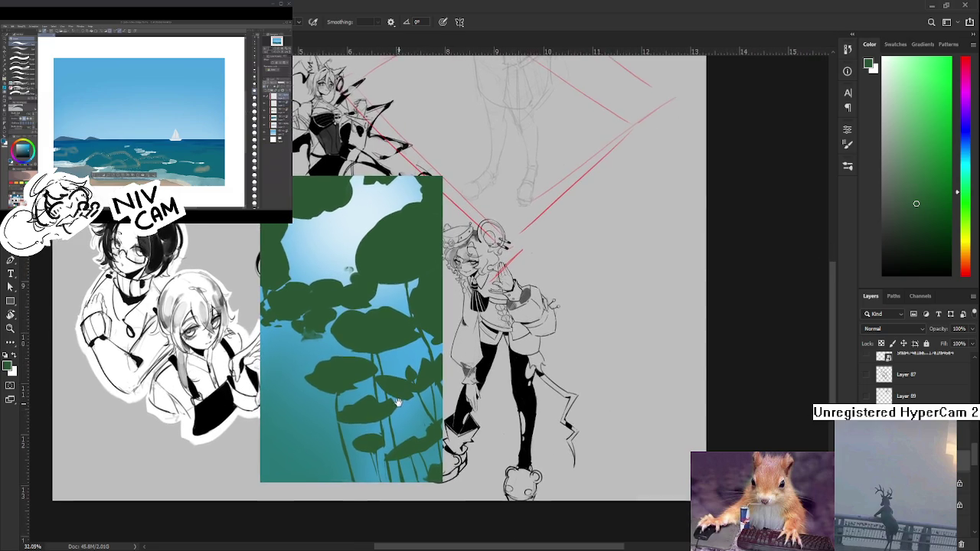
pyautogui.scroll(1, 380, 359)
pyautogui.moveTo(375, 320); pyautogui.dragTo(388, 340)
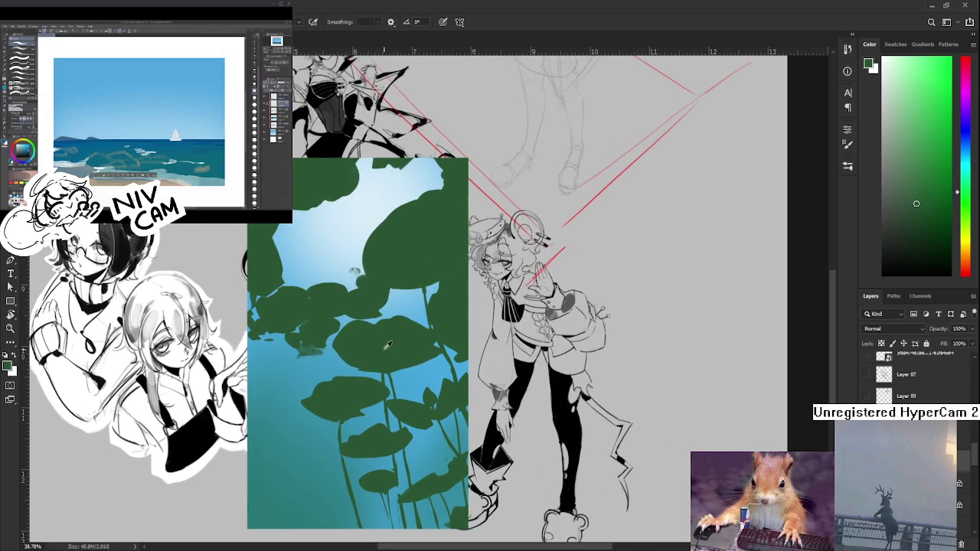
pyautogui.moveTo(329, 295)
pyautogui.mouseDown()
pyautogui.moveTo(367, 359)
pyautogui.moveTo(426, 318)
pyautogui.mouseUp()
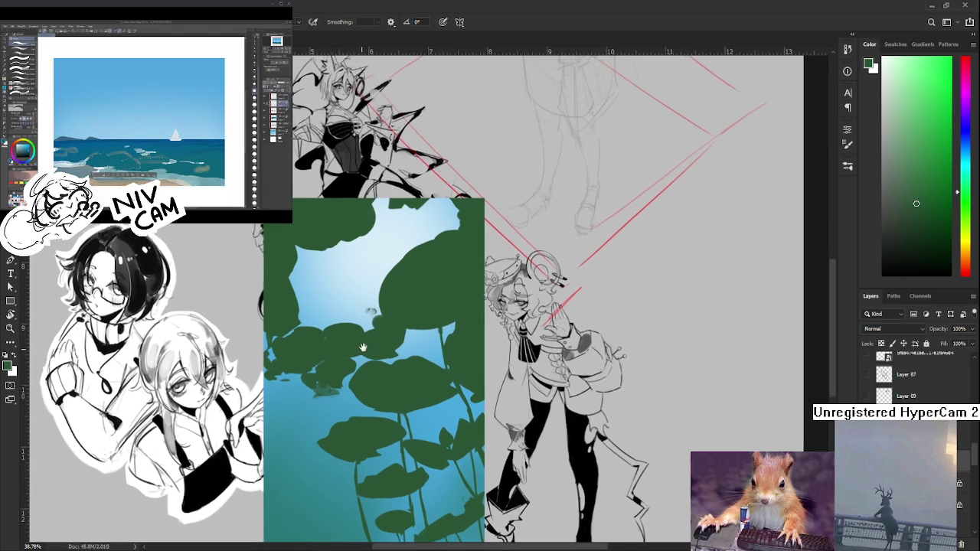
pyautogui.moveTo(369, 339); pyautogui.dragTo(368, 305)
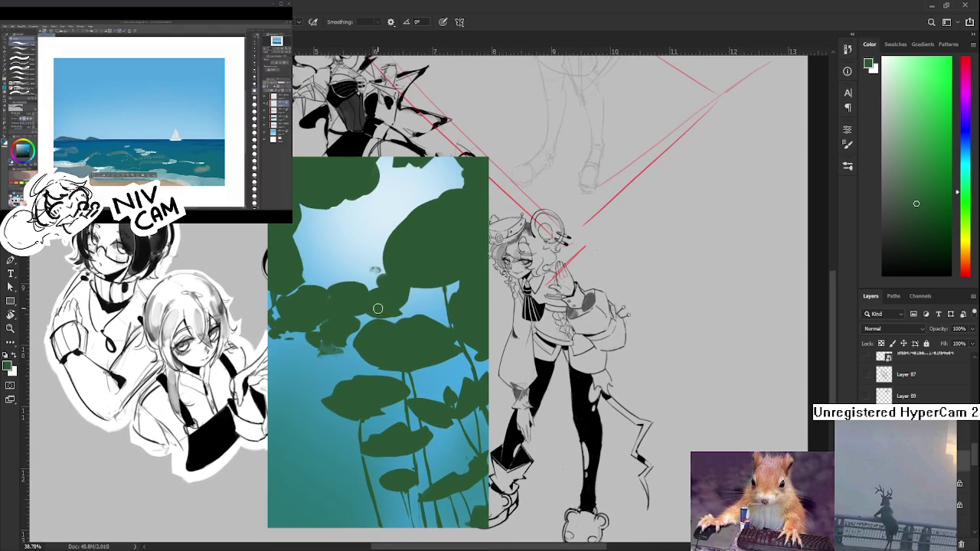
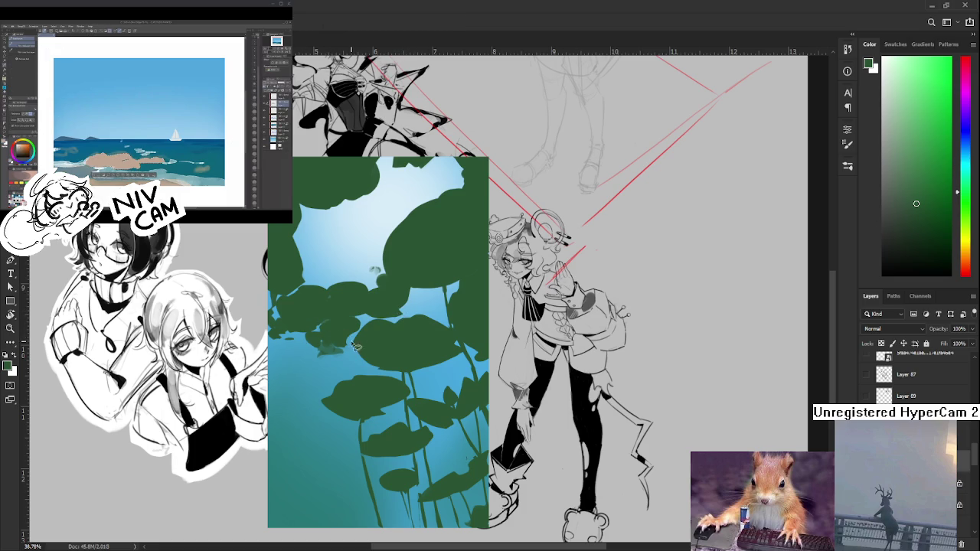
# Pan the leaf painting into view and paint blue over the grey smudge beside the left leaf
pyautogui.press('space')
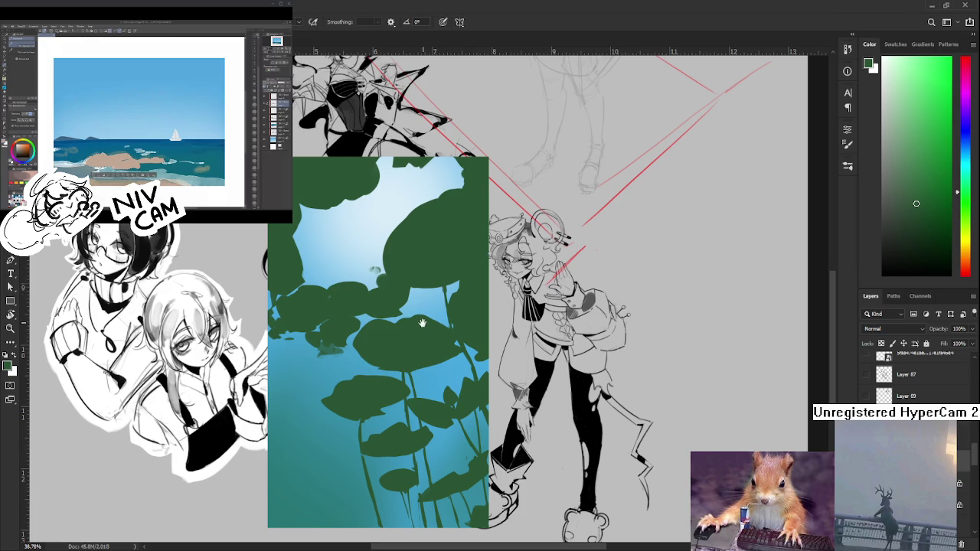
pyautogui.moveTo(422, 322); pyautogui.dragTo(433, 385)
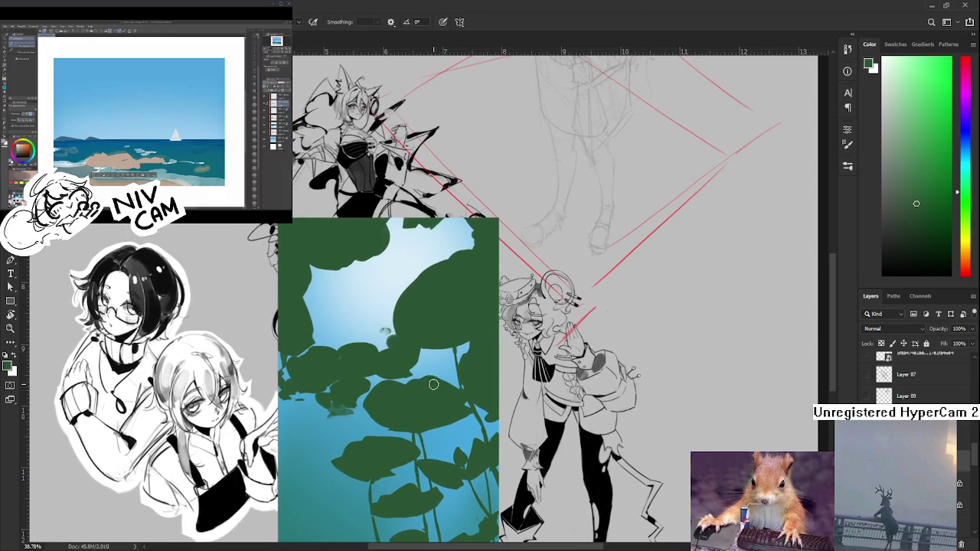
pyautogui.moveTo(405, 409); pyautogui.dragTo(402, 387)
pyautogui.moveTo(385, 346)
pyautogui.mouseDown()
pyautogui.moveTo(373, 400)
pyautogui.moveTo(396, 307)
pyautogui.moveTo(398, 425)
pyautogui.moveTo(420, 395)
pyautogui.mouseUp()
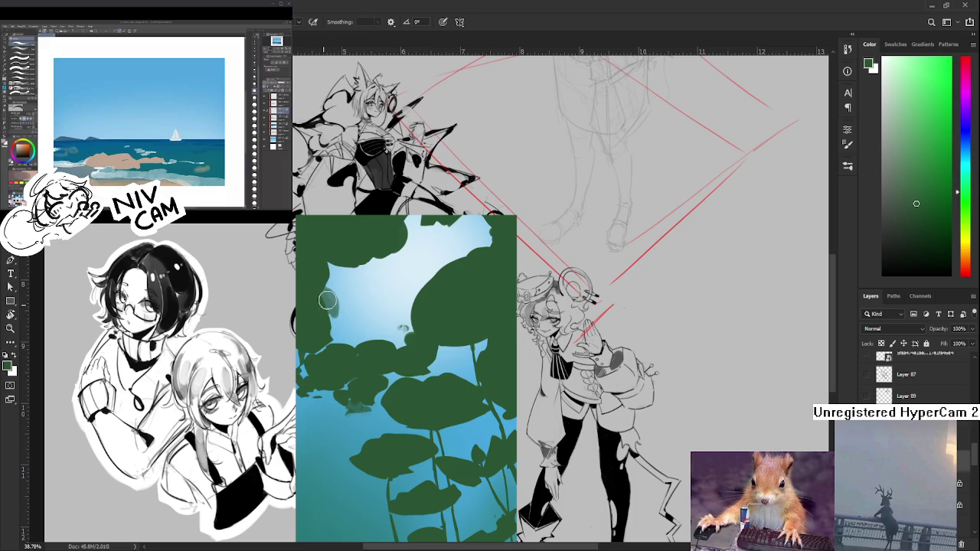
pyautogui.moveTo(337, 309)
pyautogui.mouseDown()
pyautogui.moveTo(321, 317)
pyautogui.moveTo(321, 353)
pyautogui.moveTo(345, 335)
pyautogui.mouseUp()
pyautogui.press('e')
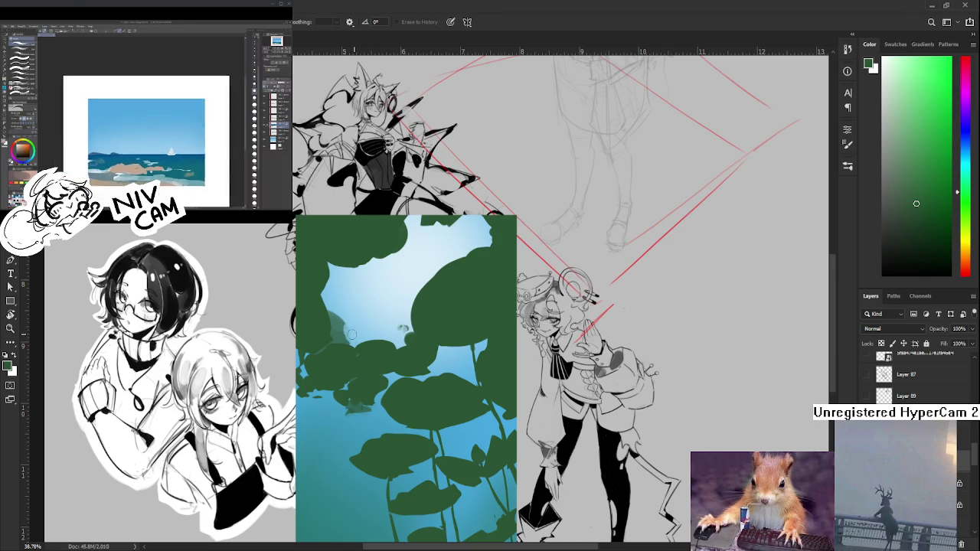
# Sample teal-green and paint soft dark plant patches in the upper-left sky
pyautogui.press('b')
pyautogui.keyDown('alt'); pyautogui.click(341, 329); pyautogui.keyUp('alt')
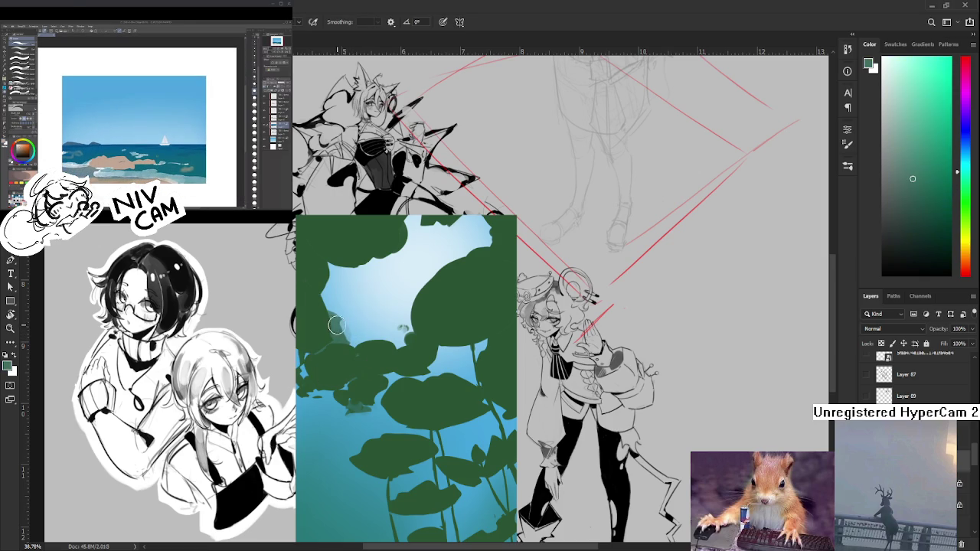
pyautogui.moveTo(342, 330); pyautogui.dragTo(349, 325)
pyautogui.press('e')
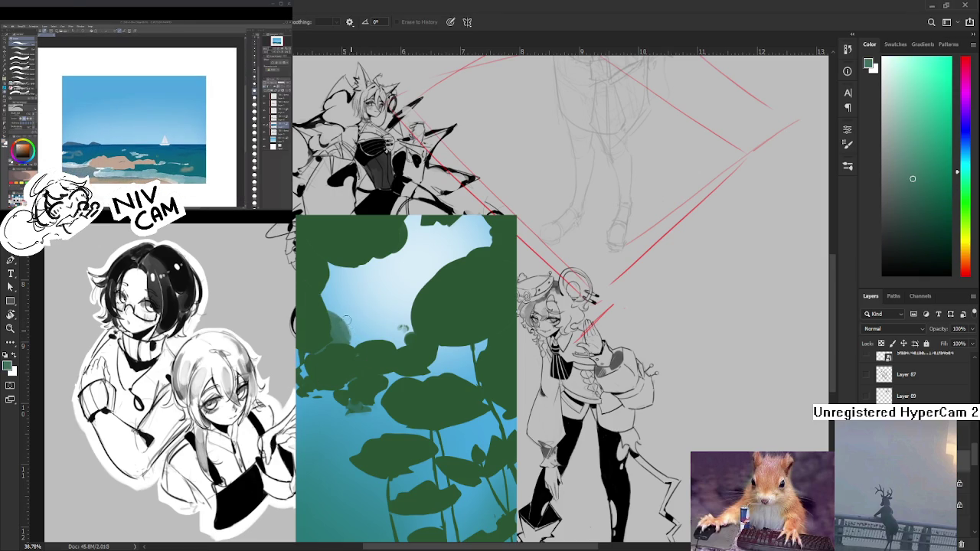
pyautogui.press('b')
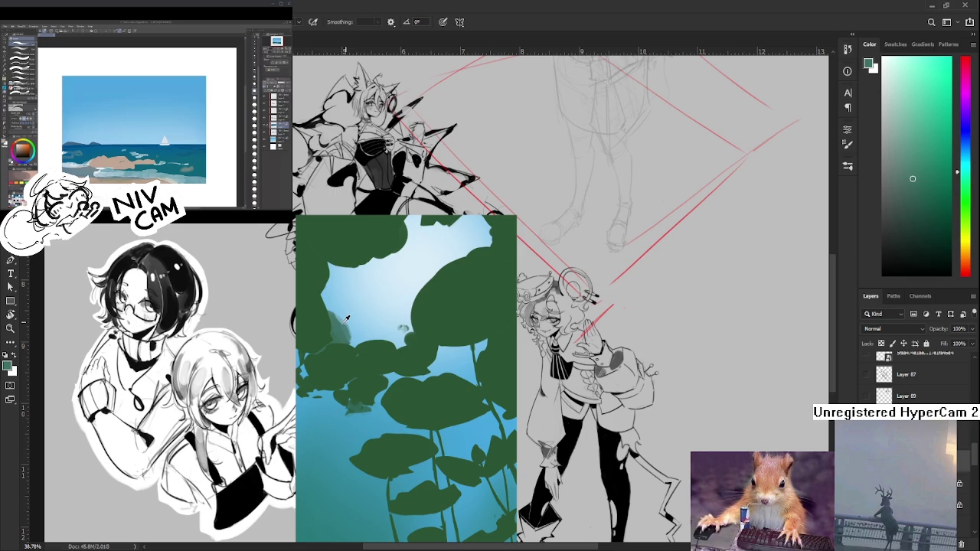
pyautogui.keyDown('alt'); pyautogui.click(341, 325); pyautogui.keyUp('alt')
pyautogui.moveTo(340, 326)
pyautogui.mouseDown()
pyautogui.moveTo(365, 317)
pyautogui.moveTo(351, 314)
pyautogui.mouseUp()
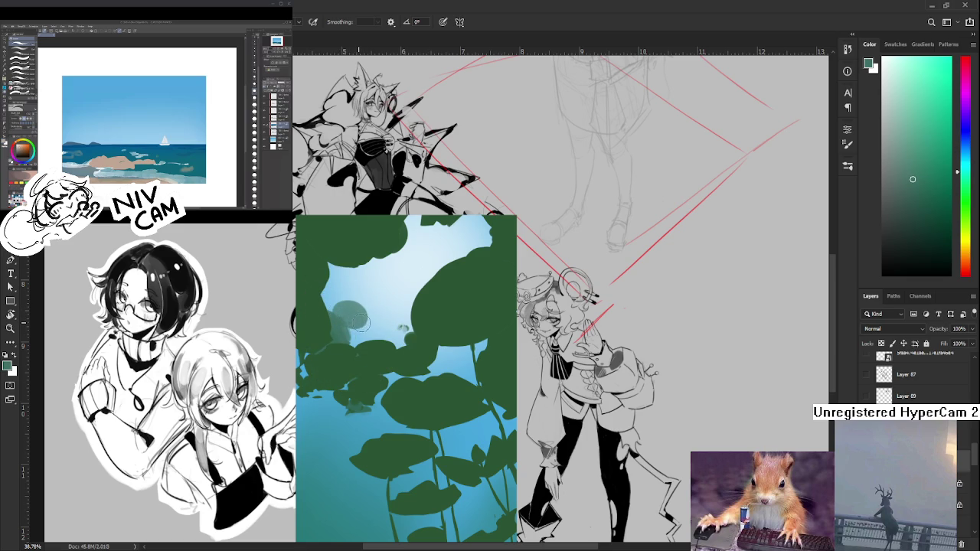
# Sample several light-blue and teal shades from the sky and plant shape
pyautogui.keyDown('alt'); pyautogui.click(353, 328); pyautogui.keyUp('alt')
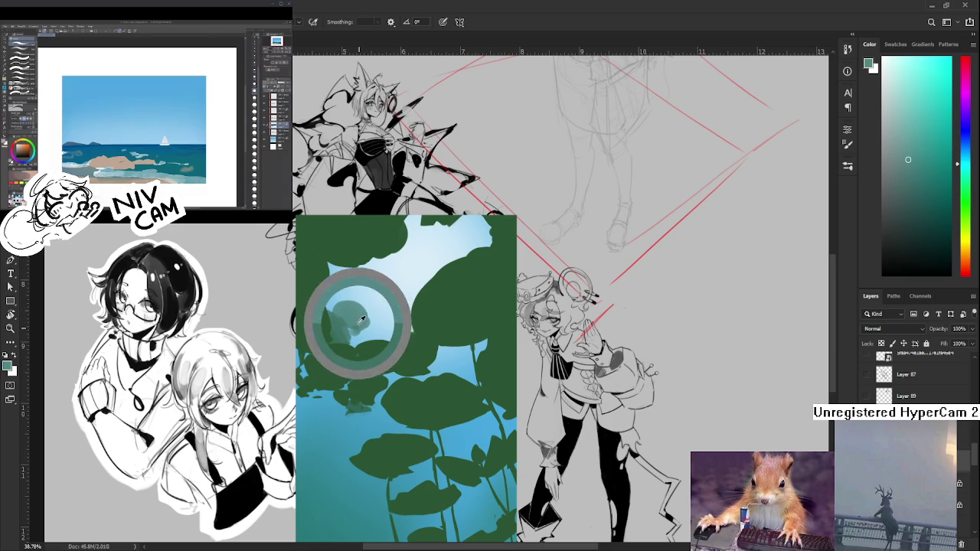
pyautogui.press('e')
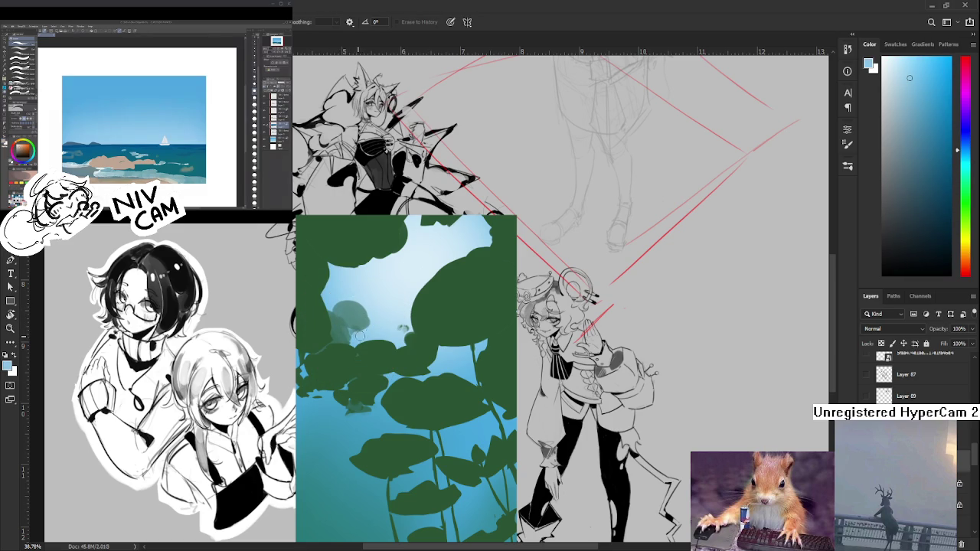
pyautogui.press('b')
pyautogui.keyDown('alt'); pyautogui.click(360, 329); pyautogui.keyUp('alt')
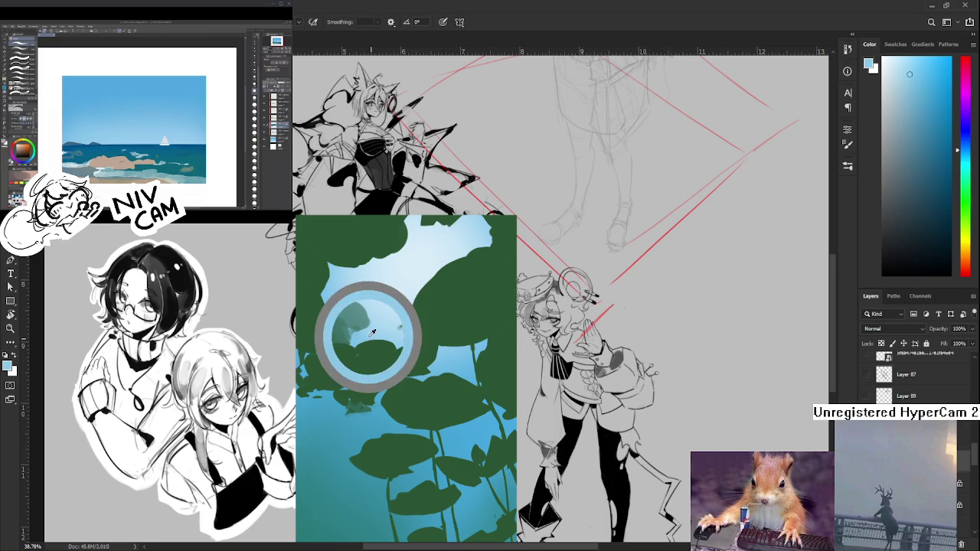
pyautogui.keyDown('alt'); pyautogui.click(360, 320); pyautogui.keyUp('alt')
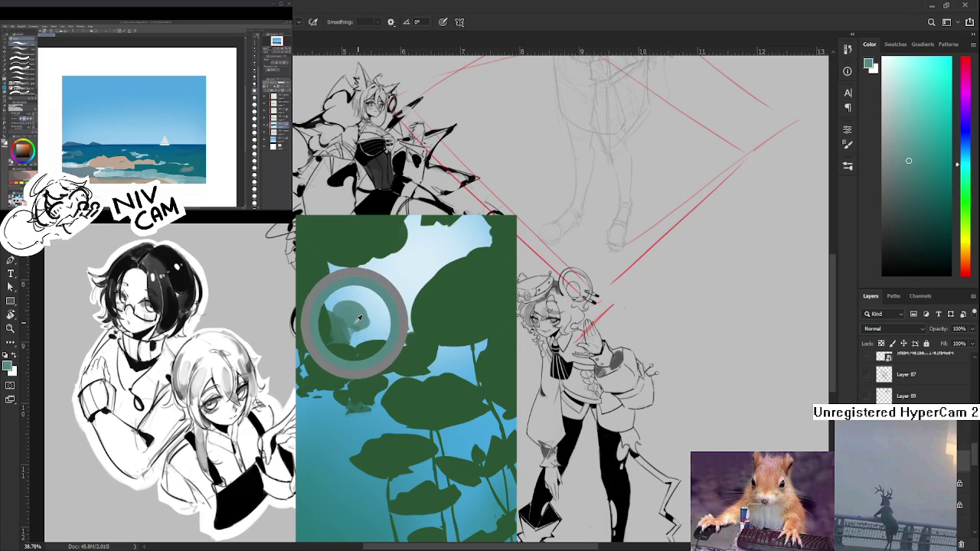
pyautogui.keyDown('alt'); pyautogui.click(360, 322); pyautogui.keyUp('alt')
pyautogui.keyDown('alt'); pyautogui.click(369, 320); pyautogui.keyUp('alt')
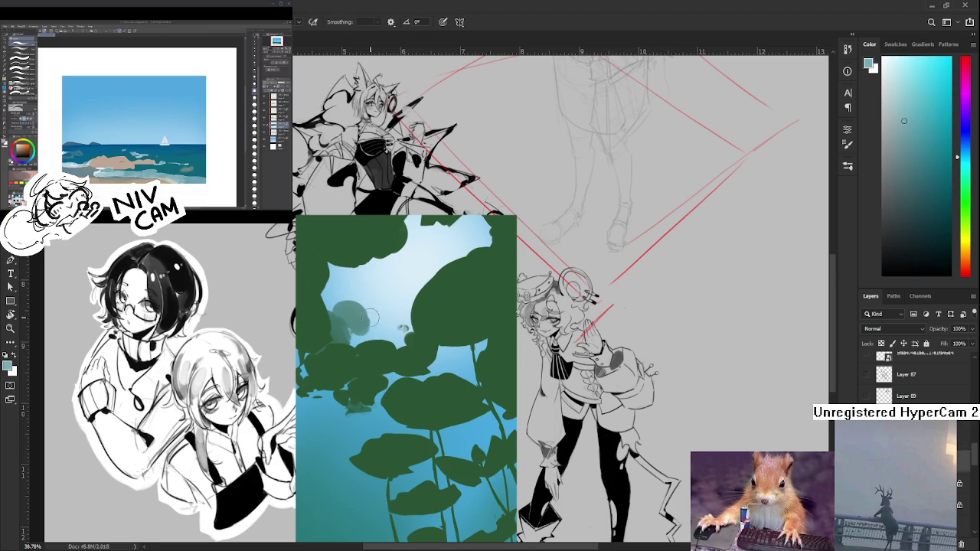
pyautogui.keyDown('alt'); pyautogui.click(359, 320); pyautogui.keyUp('alt')
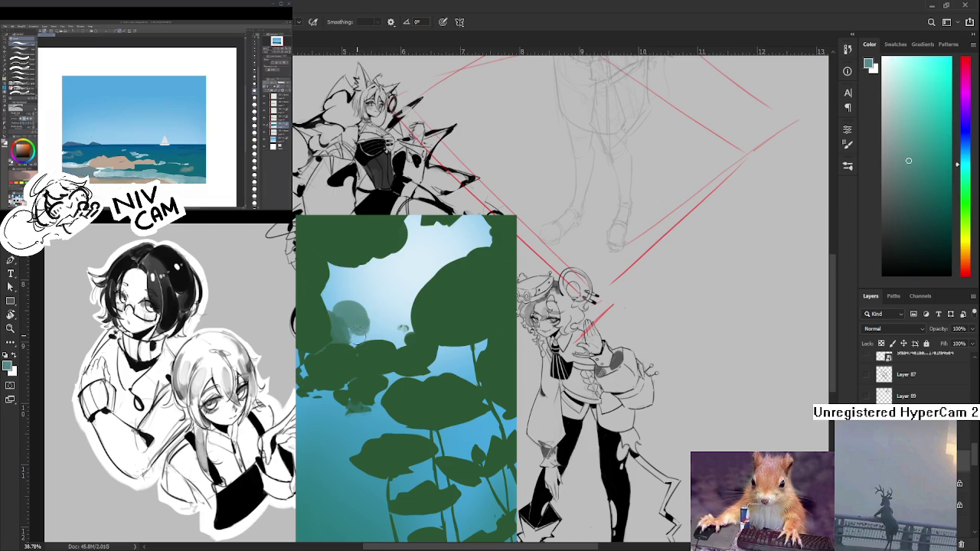
# Pick dark green, light blue and lighter teal tones, then paint a teal stroke upward in the sky
pyautogui.keyDown('alt'); pyautogui.click(352, 331); pyautogui.keyUp('alt')
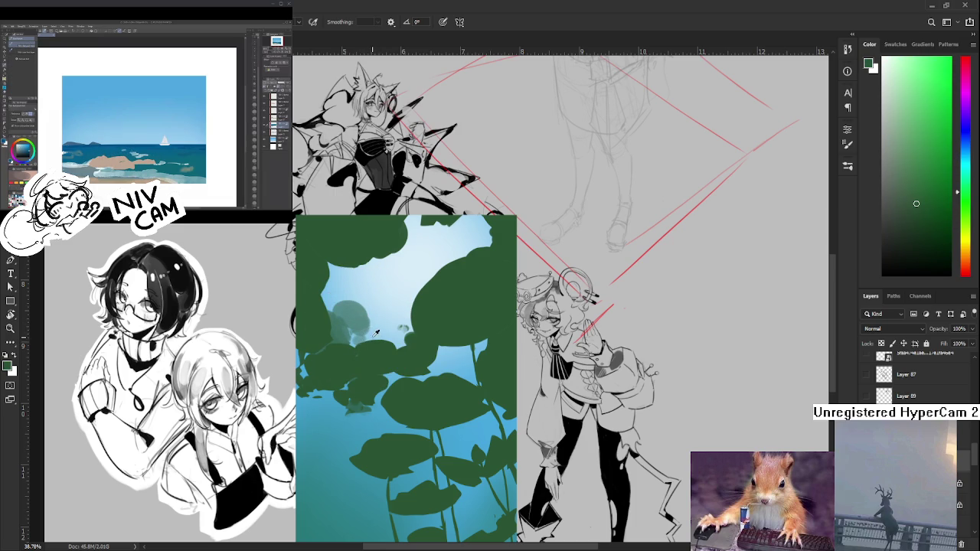
pyautogui.keyDown('alt'); pyautogui.click(375, 331); pyautogui.keyUp('alt')
pyautogui.keyDown('alt'); pyautogui.click(361, 337); pyautogui.keyUp('alt')
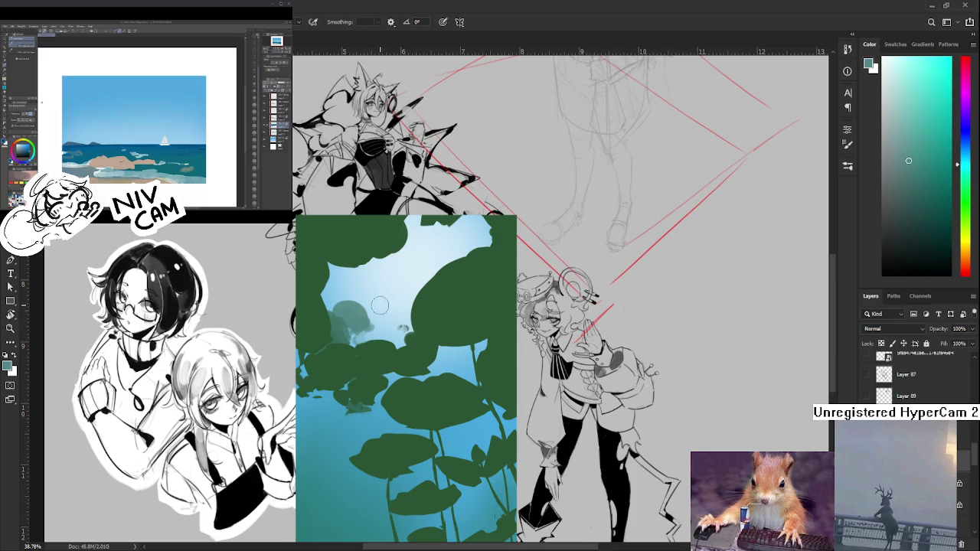
pyautogui.scroll(1, 366, 348)
pyautogui.keyDown('alt'); pyautogui.click(356, 334); pyautogui.keyUp('alt')
pyautogui.keyDown('alt'); pyautogui.click(351, 334); pyautogui.keyUp('alt')
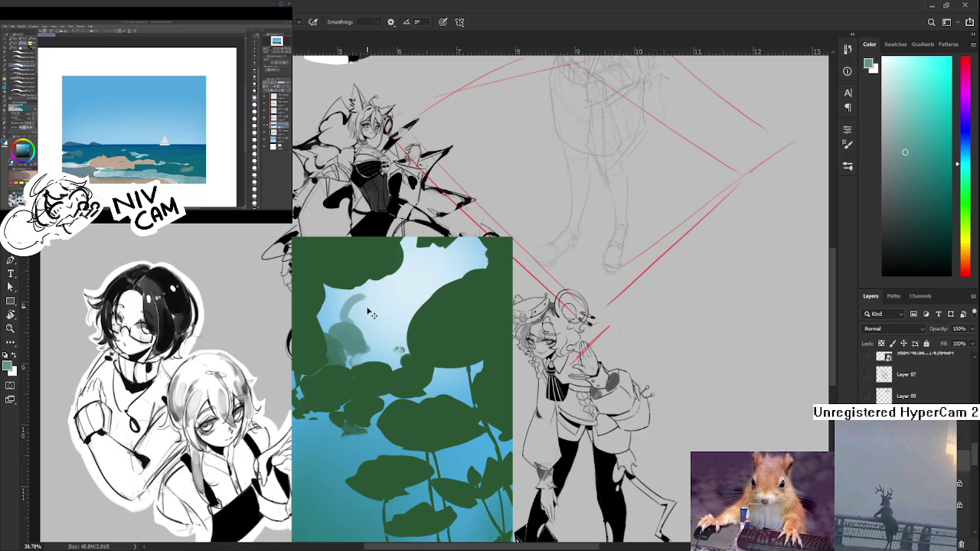
pyautogui.moveTo(348, 323); pyautogui.dragTo(346, 300)
# Undo stray teal strokes, then dab sampled teal onto the background plant shape
pyautogui.hotkey('ctrl', 'z')
pyautogui.moveTo(337, 319)
pyautogui.mouseDown()
pyautogui.moveTo(354, 319)
pyautogui.moveTo(338, 321)
pyautogui.moveTo(340, 305)
pyautogui.moveTo(336, 315)
pyautogui.mouseUp()
pyautogui.hotkey('ctrl', 'z')
pyautogui.keyDown('alt'); pyautogui.click(365, 314); pyautogui.keyUp('alt')
pyautogui.press('e')
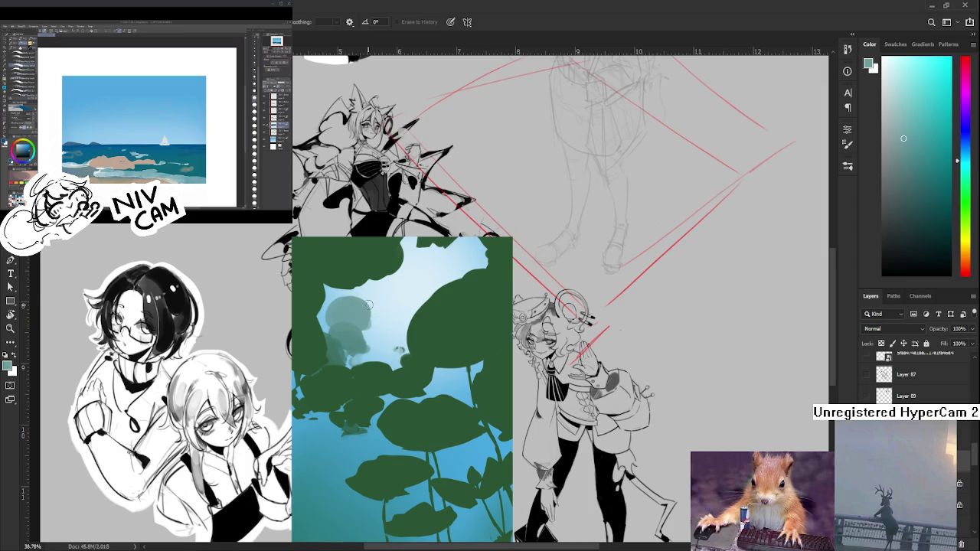
pyautogui.press('b')
pyautogui.keyDown('alt'); pyautogui.click(371, 317); pyautogui.keyUp('alt')
pyautogui.keyDown('alt'); pyautogui.click(373, 314); pyautogui.keyUp('alt')
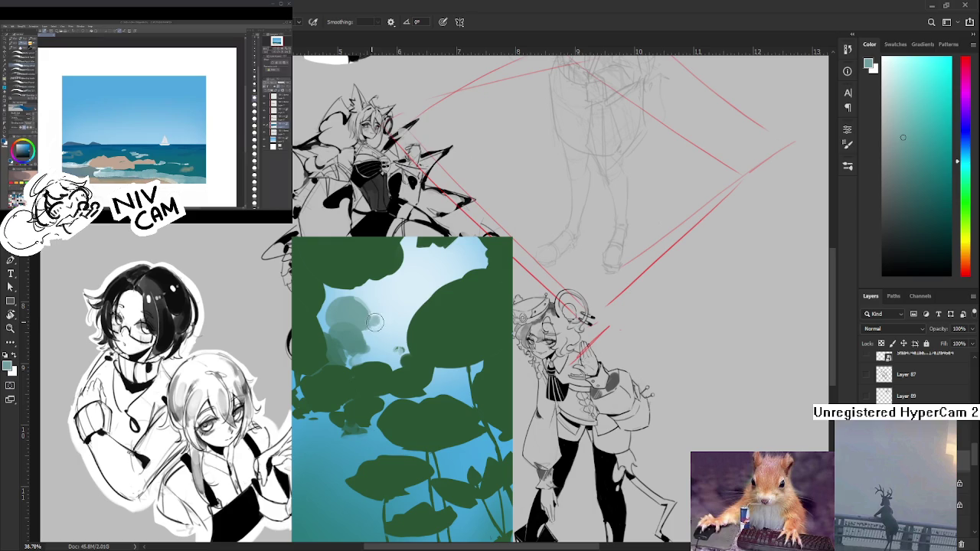
pyautogui.moveTo(372, 315); pyautogui.dragTo(383, 325)
# Add a light teal curve on the leaf, then repaint and extend its top edge in dark green
pyautogui.moveTo(415, 298); pyautogui.dragTo(411, 320)
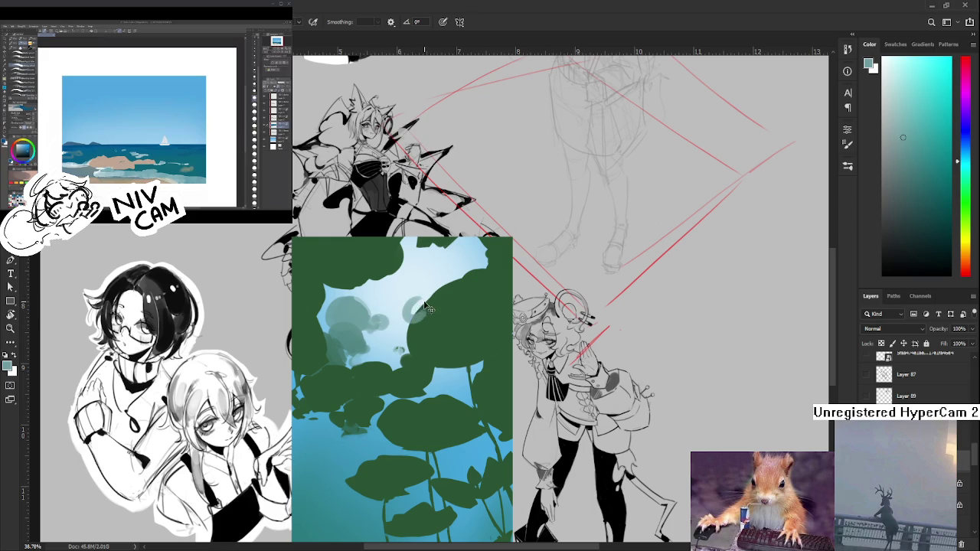
pyautogui.keyDown('alt'); pyautogui.click(431, 307); pyautogui.keyUp('alt')
pyautogui.moveTo(434, 308); pyautogui.dragTo(413, 337)
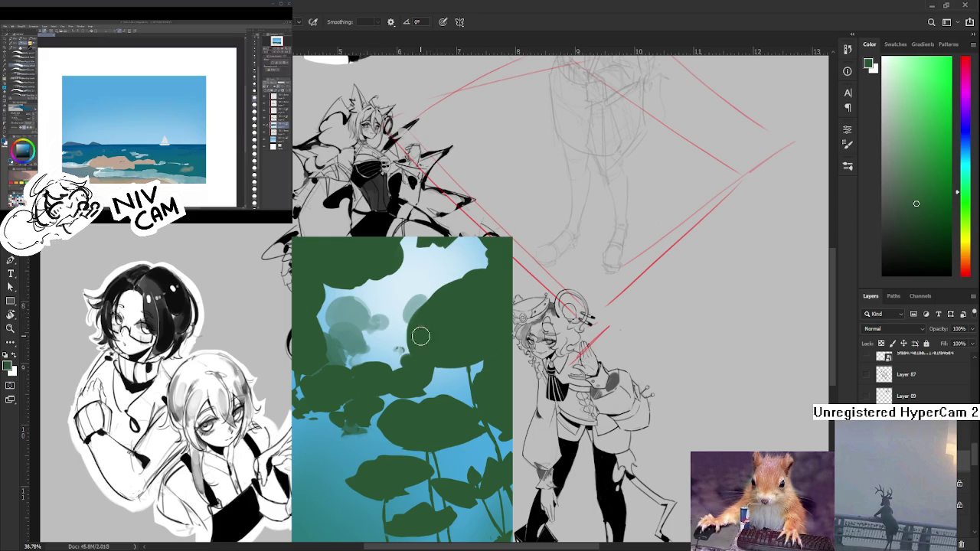
pyautogui.keyDown('alt'); pyautogui.click(426, 295); pyautogui.keyUp('alt')
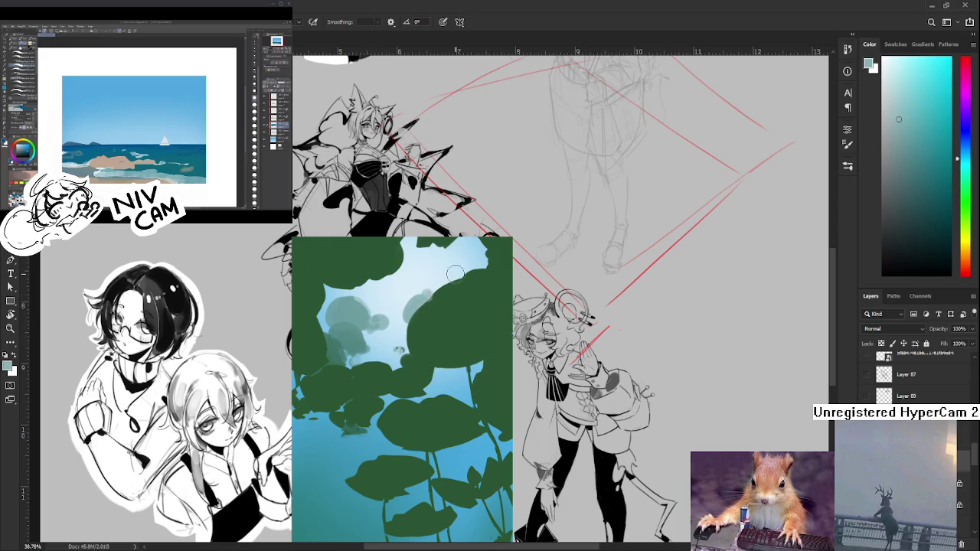
pyautogui.scroll(-2, 428, 275)
pyautogui.press('e')
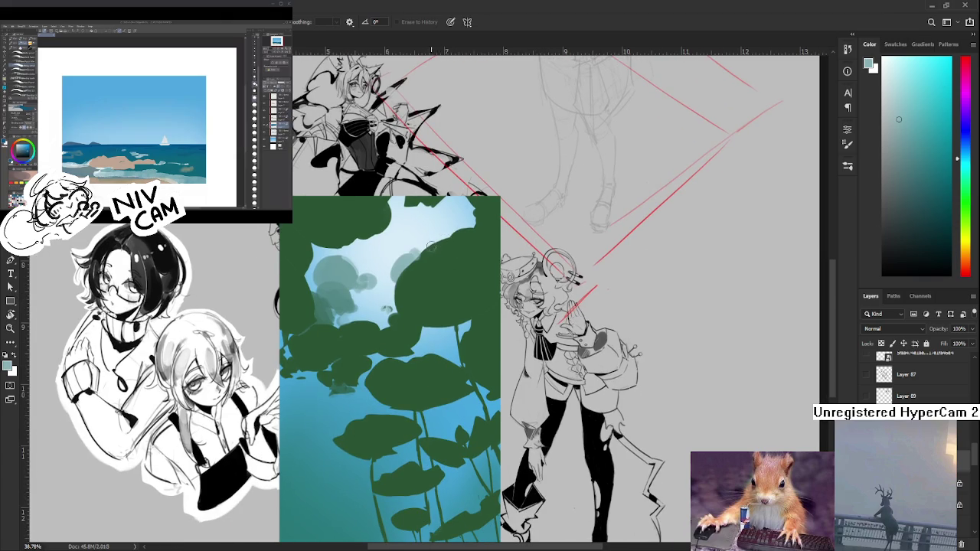
pyautogui.moveTo(437, 258)
pyautogui.mouseDown()
pyautogui.moveTo(433, 277)
pyautogui.moveTo(433, 227)
pyautogui.moveTo(429, 254)
pyautogui.moveTo(439, 265)
pyautogui.moveTo(444, 247)
pyautogui.moveTo(434, 257)
pyautogui.mouseUp()
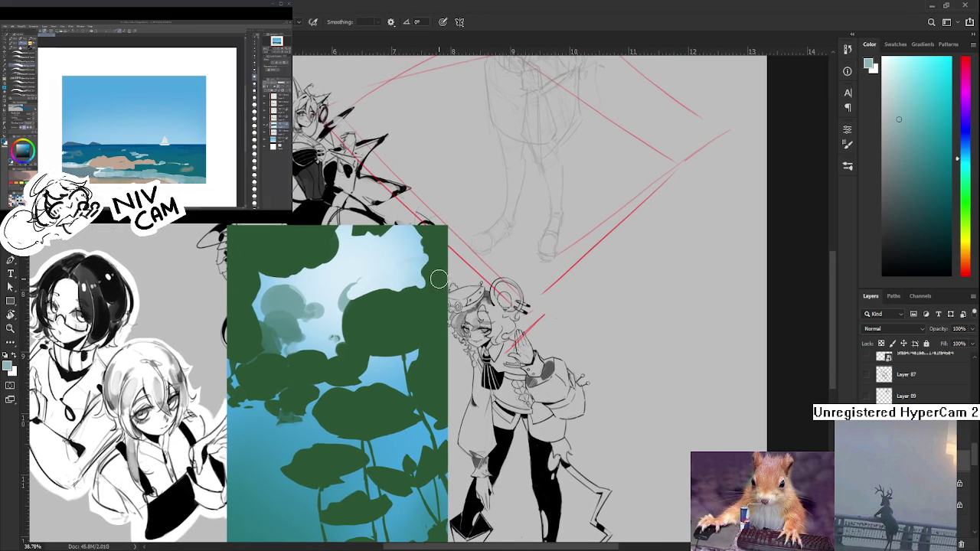
pyautogui.keyDown('alt'); pyautogui.click(438, 279); pyautogui.keyUp('alt')
pyautogui.moveTo(421, 284); pyautogui.dragTo(441, 246)
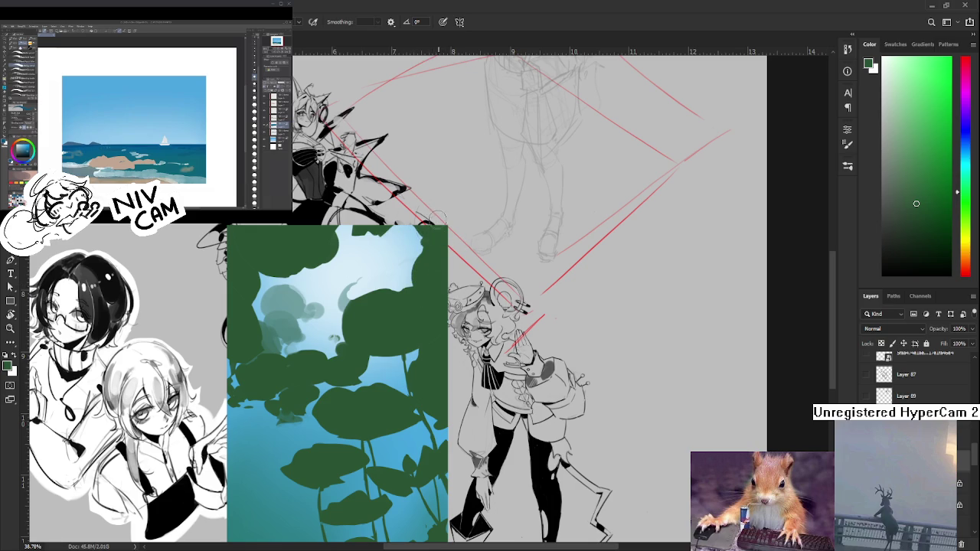
pyautogui.moveTo(436, 216)
pyautogui.mouseDown()
pyautogui.moveTo(376, 214)
pyautogui.moveTo(383, 232)
pyautogui.moveTo(432, 242)
pyautogui.moveTo(400, 267)
pyautogui.mouseUp()
# Draw a thin dark-green stem across the sky gap with a much smaller brush
pyautogui.press('[')
pyautogui.press('[')
pyautogui.press('[')
pyautogui.moveTo(360, 285); pyautogui.dragTo(366, 320)
pyautogui.hotkey('ctrl', 'z')
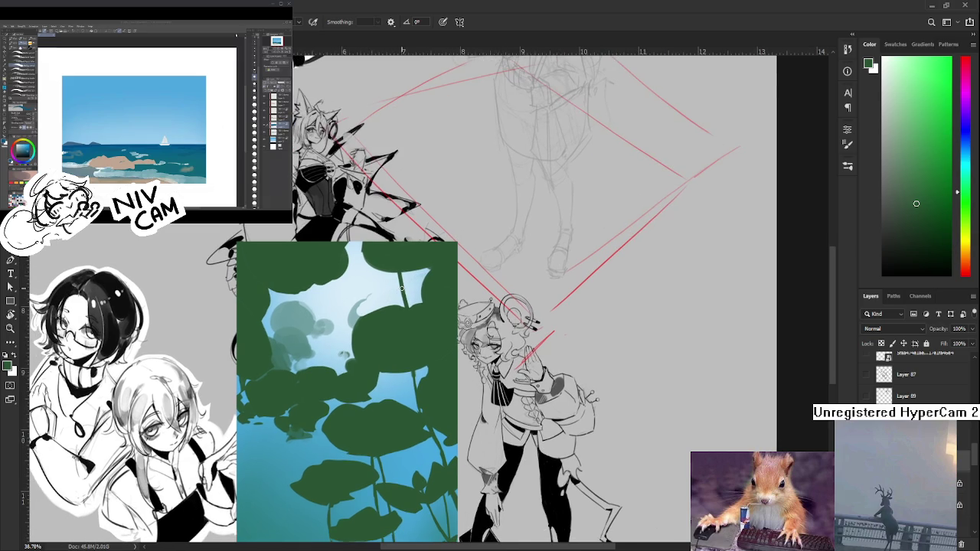
pyautogui.scroll(-2, 387, 342)
pyautogui.scroll(-2, 384, 342)
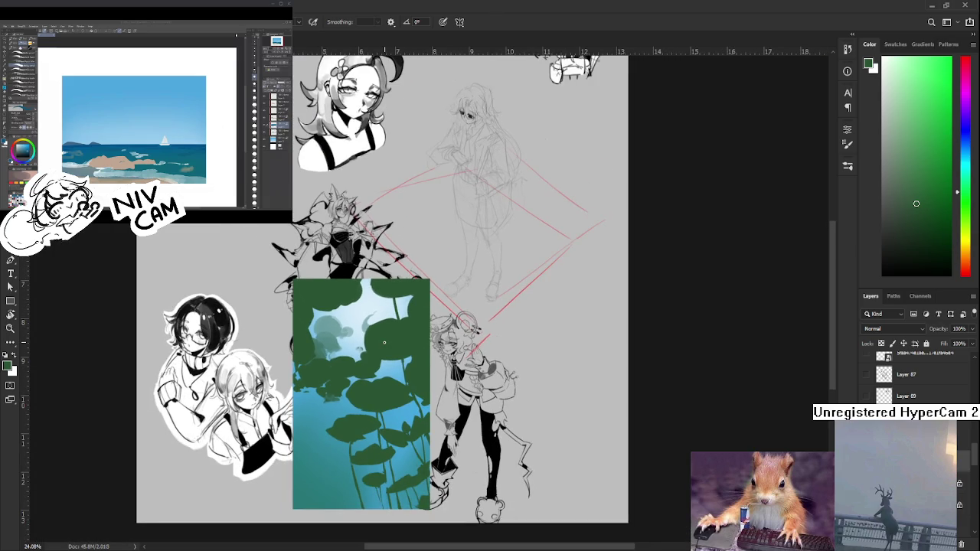
pyautogui.moveTo(411, 408)
pyautogui.mouseDown()
pyautogui.moveTo(347, 346)
pyautogui.moveTo(361, 330)
pyautogui.mouseUp()
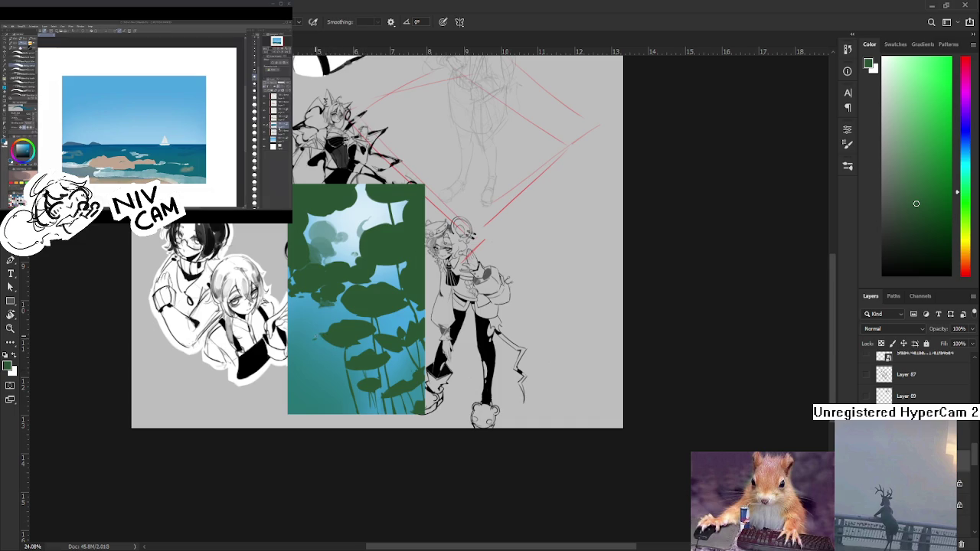
pyautogui.scroll(-2, 383, 344)
pyautogui.scroll(-1, 431, 368)
pyautogui.scroll(2, 432, 367)
pyautogui.scroll(-2, 413, 373)
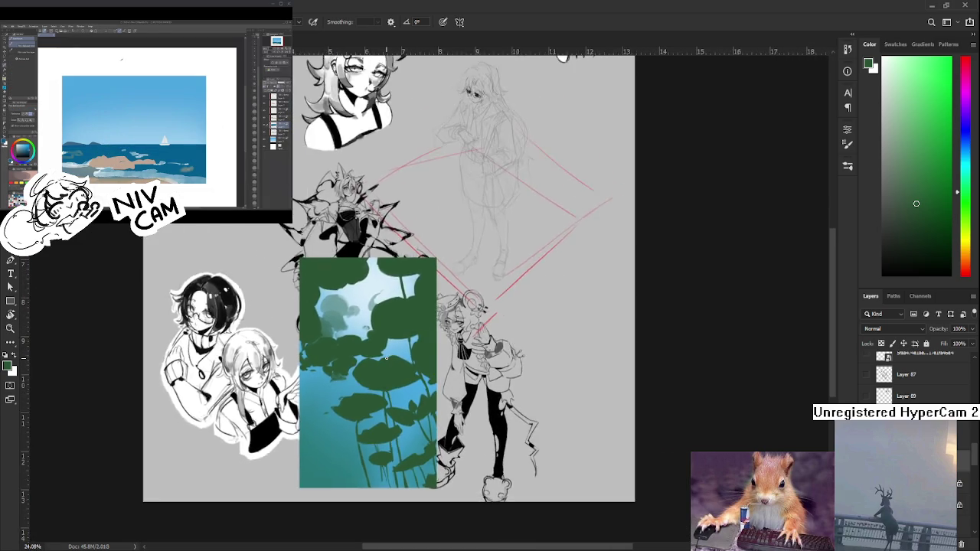
pyautogui.scroll(1, 406, 375)
pyautogui.scroll(1, 404, 375)
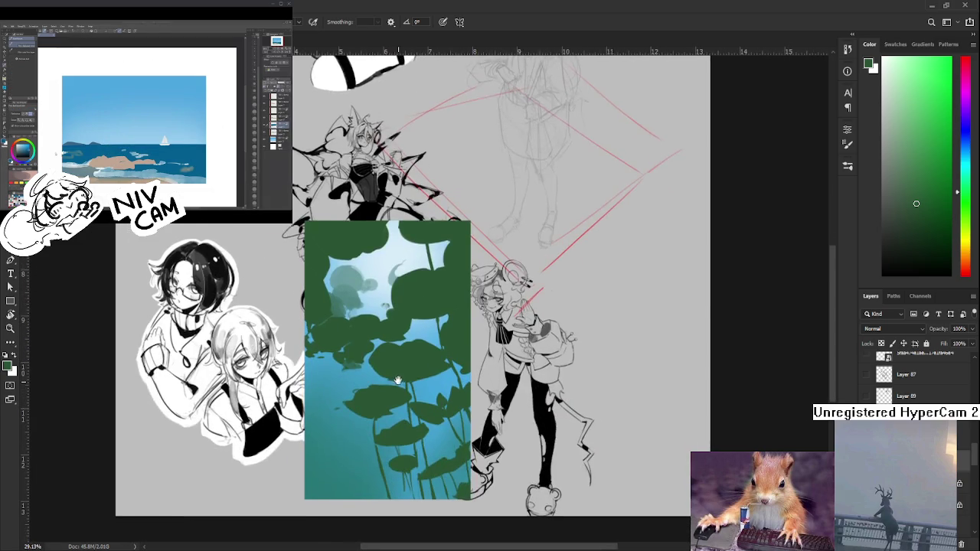
pyautogui.scroll(-1, 397, 376)
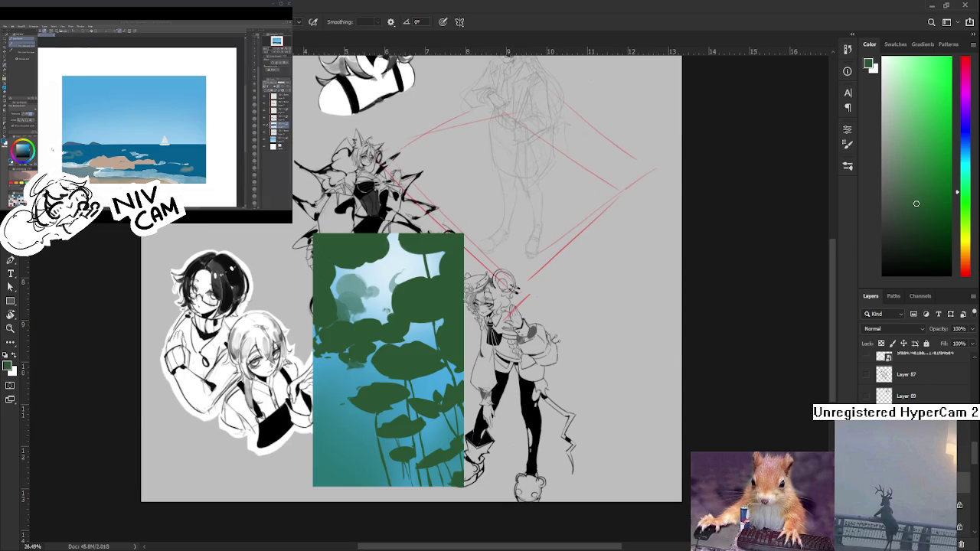
pyautogui.scroll(1, 401, 385)
pyautogui.scroll(1, 401, 385)
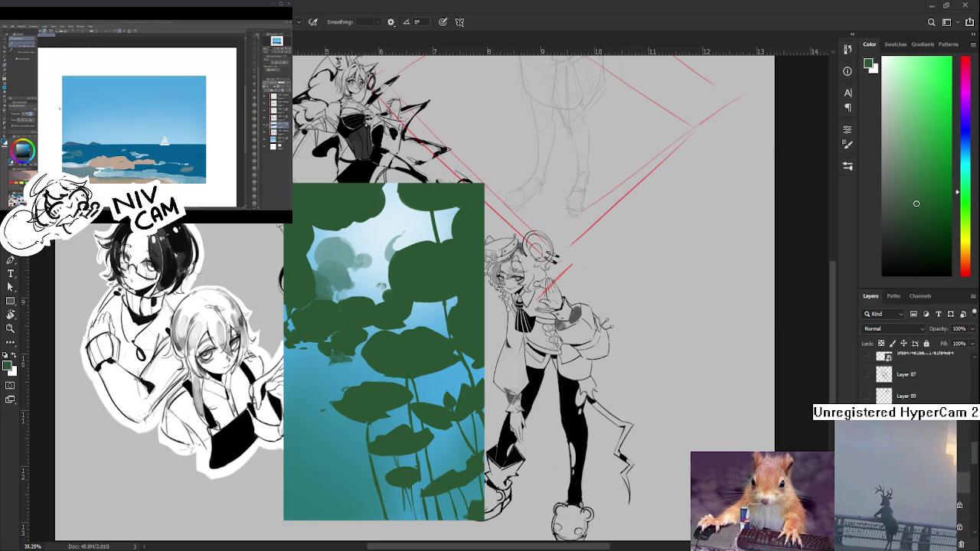
# Sample the gradient blue and darken it toward teal in the Color panel
pyautogui.keyDown('alt'); pyautogui.click(287, 494); pyautogui.keyUp('alt')
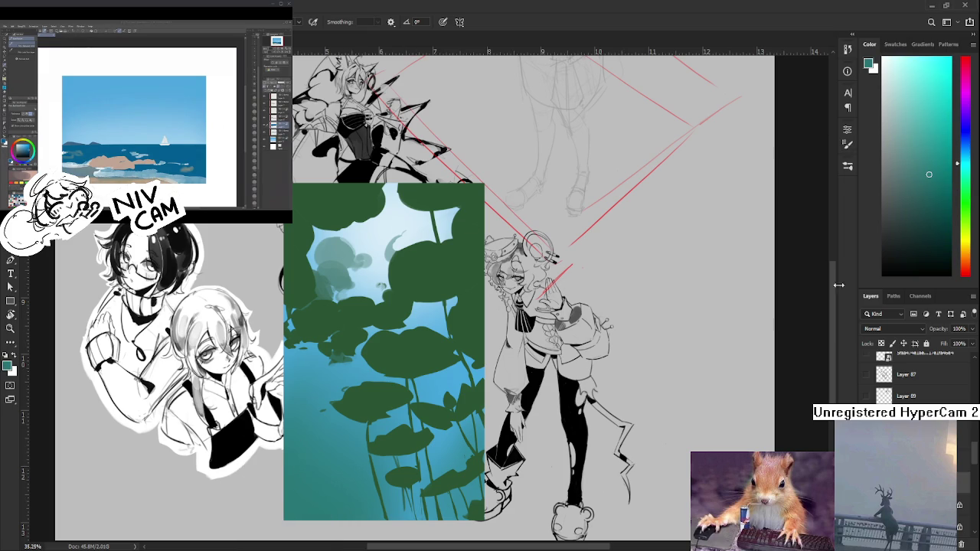
pyautogui.click(968, 153)
pyautogui.moveTo(934, 174); pyautogui.dragTo(923, 205)
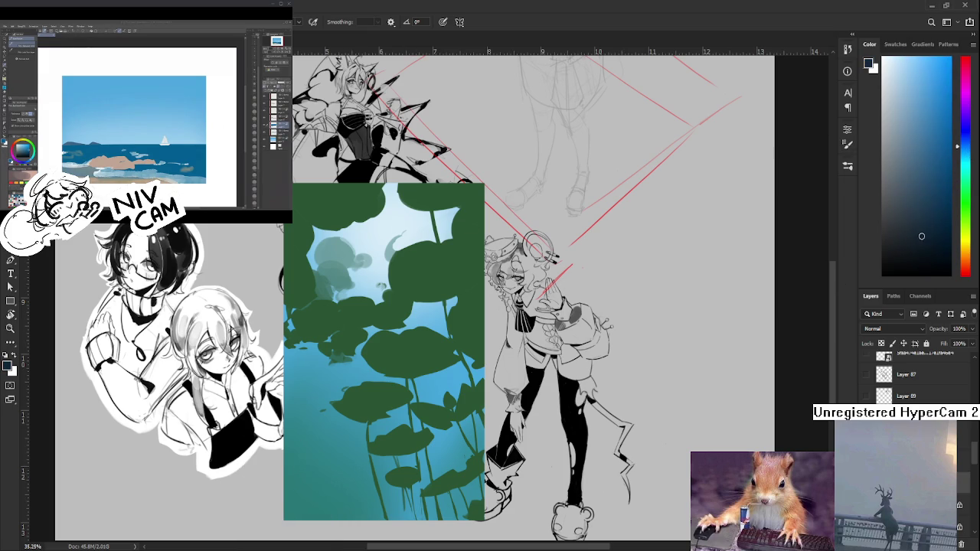
pyautogui.moveTo(961, 151); pyautogui.dragTo(962, 168)
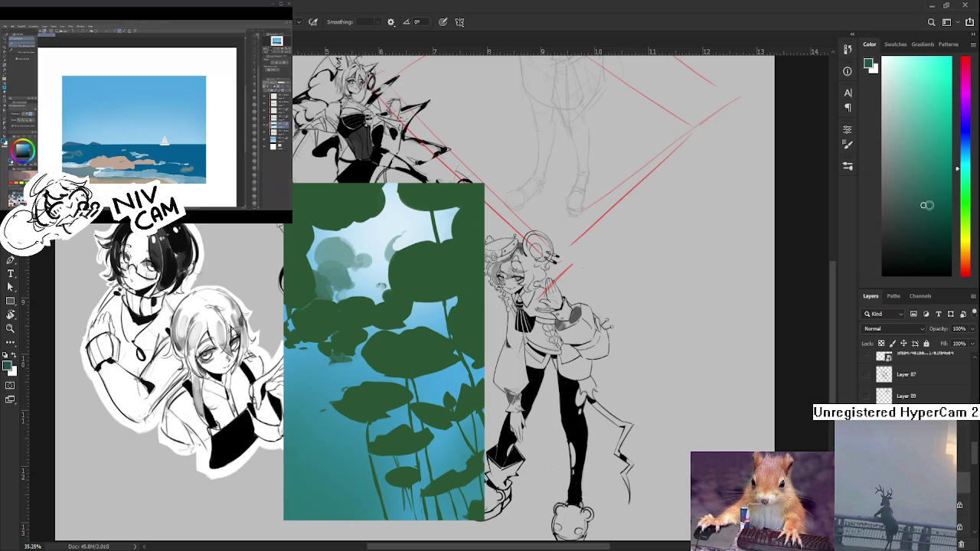
pyautogui.moveTo(925, 207); pyautogui.dragTo(967, 144)
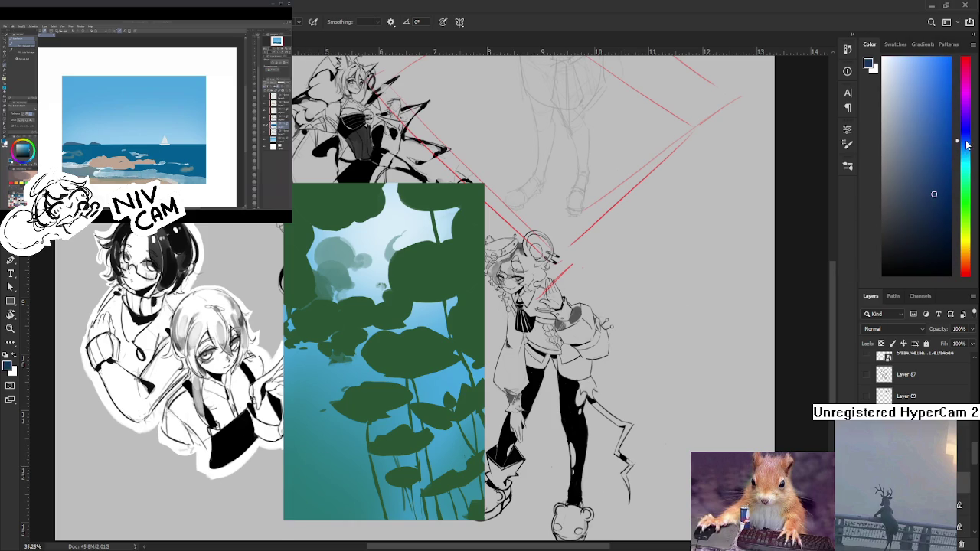
# Try dark teal strokes at the lower left, nudging the hue and undoing misses
pyautogui.moveTo(310, 460); pyautogui.dragTo(291, 499)
pyautogui.hotkey('ctrl', 'z')
pyautogui.moveTo(963, 142); pyautogui.dragTo(963, 150)
pyautogui.click(929, 195)
pyautogui.moveTo(326, 458); pyautogui.dragTo(290, 511)
pyautogui.hotkey('ctrl', 'z')
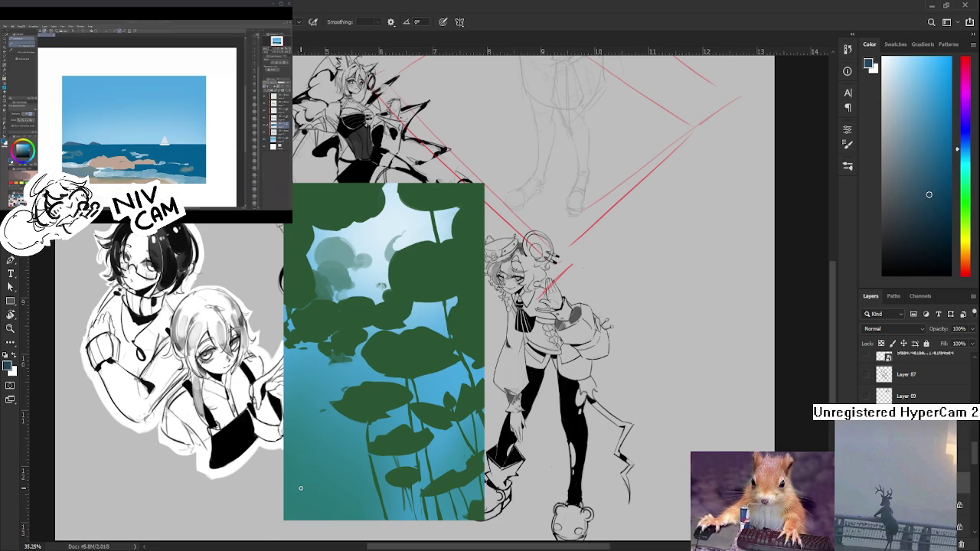
pyautogui.moveTo(306, 439); pyautogui.dragTo(292, 517)
pyautogui.moveTo(313, 465)
pyautogui.mouseDown()
pyautogui.moveTo(334, 391)
pyautogui.moveTo(310, 444)
pyautogui.mouseUp()
pyautogui.hotkey('ctrl', 'z')
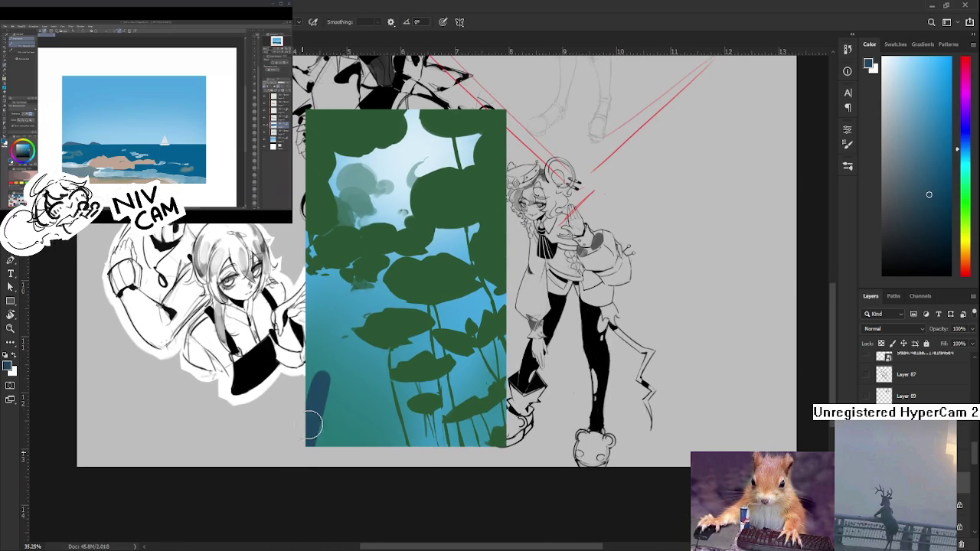
pyautogui.press('e')
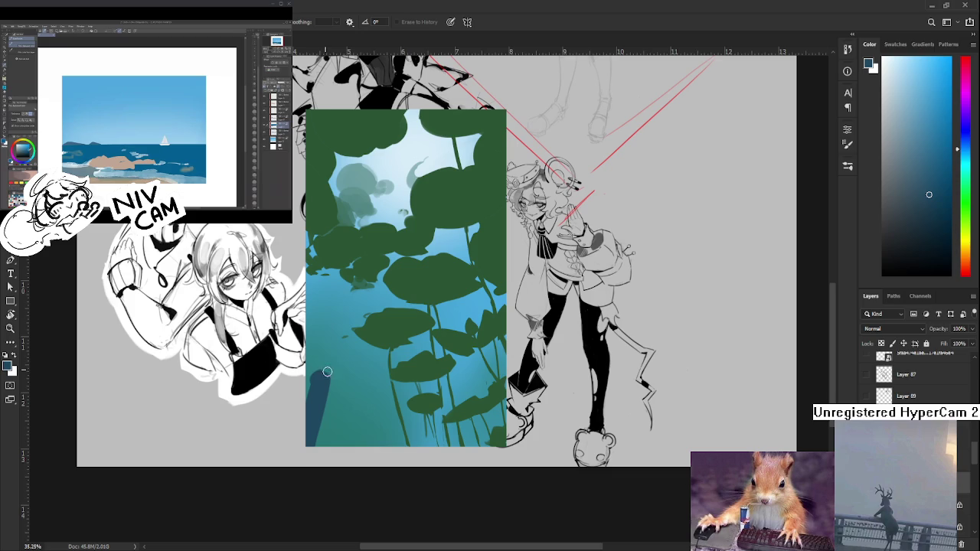
pyautogui.press('b')
# Paint vertical dark teal stalks at the lower left, undoing the diagonal attempts
pyautogui.moveTo(332, 383)
pyautogui.mouseDown()
pyautogui.moveTo(325, 445)
pyautogui.moveTo(340, 385)
pyautogui.moveTo(346, 415)
pyautogui.moveTo(331, 419)
pyautogui.mouseUp()
pyautogui.press('e')
pyautogui.press('b')
pyautogui.moveTo(348, 367); pyautogui.dragTo(310, 455)
pyautogui.hotkey('ctrl', 'z')
pyautogui.moveTo(330, 387)
pyautogui.mouseDown()
pyautogui.moveTo(328, 405)
pyautogui.moveTo(321, 390)
pyautogui.moveTo(337, 383)
pyautogui.moveTo(303, 385)
pyautogui.moveTo(305, 360)
pyautogui.mouseUp()
pyautogui.press('e')
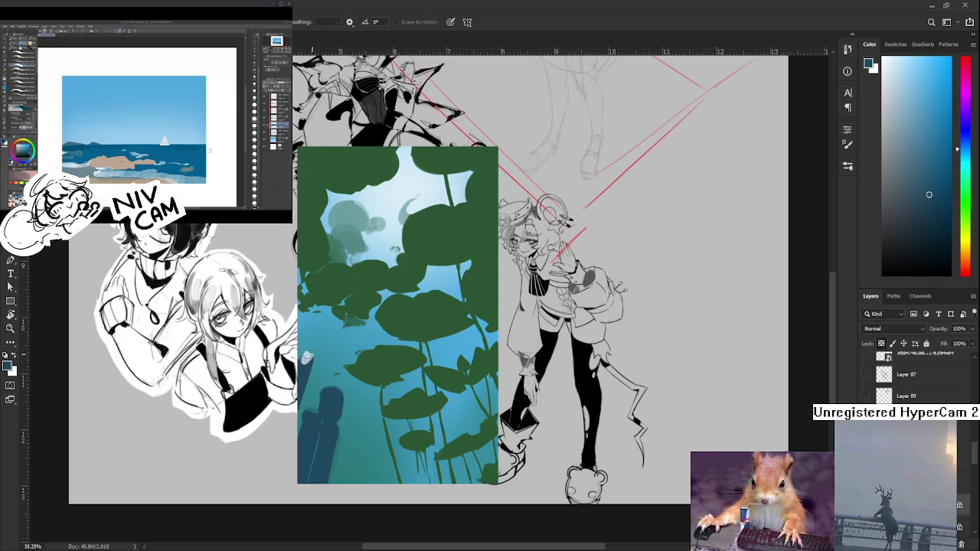
pyautogui.press('b')
pyautogui.hotkey('ctrl', 'z')
pyautogui.hotkey('ctrl', 'z')
pyautogui.hotkey('ctrl', 'z')
pyautogui.hotkey('ctrl', 'z')
pyautogui.hotkey('ctrl', 'z')
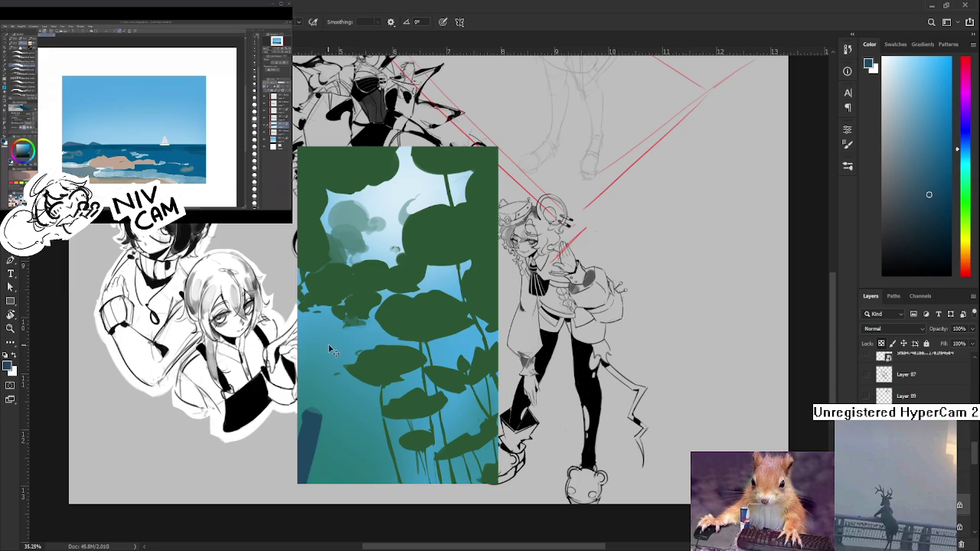
pyautogui.hotkey('ctrl', 'z')
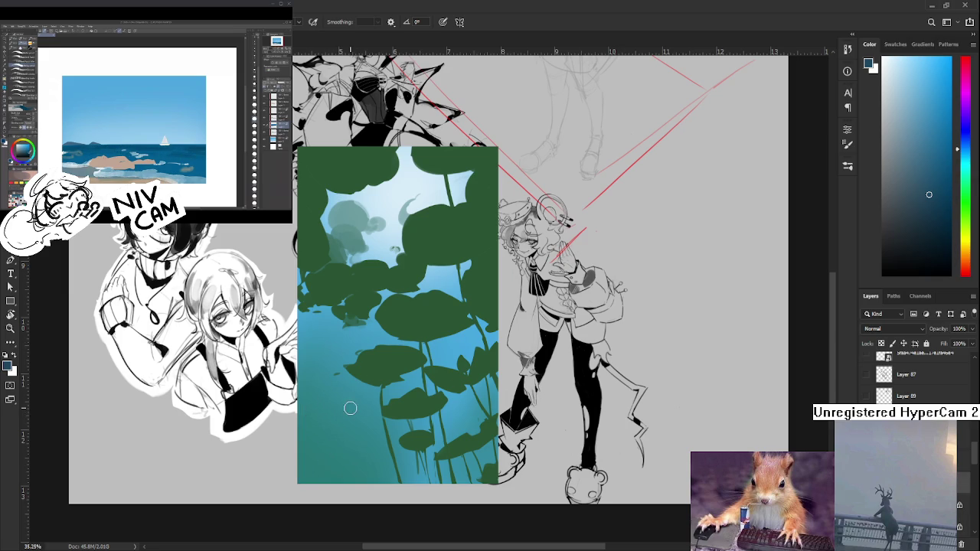
# Paint a broad dark diagonal stalk toward the left edge and erase stray strokes
pyautogui.moveTo(347, 405); pyautogui.dragTo(321, 482)
pyautogui.moveTo(354, 434)
pyautogui.mouseDown()
pyautogui.moveTo(327, 482)
pyautogui.moveTo(362, 483)
pyautogui.moveTo(358, 427)
pyautogui.moveTo(368, 402)
pyautogui.moveTo(336, 376)
pyautogui.moveTo(314, 467)
pyautogui.mouseUp()
pyautogui.moveTo(333, 375)
pyautogui.mouseDown()
pyautogui.moveTo(305, 430)
pyautogui.moveTo(342, 378)
pyautogui.moveTo(311, 440)
pyautogui.mouseUp()
pyautogui.press('e')
pyautogui.moveTo(337, 388)
pyautogui.mouseDown()
pyautogui.moveTo(319, 454)
pyautogui.moveTo(330, 422)
pyautogui.moveTo(295, 415)
pyautogui.moveTo(289, 429)
pyautogui.moveTo(306, 398)
pyautogui.moveTo(304, 425)
pyautogui.moveTo(306, 417)
pyautogui.moveTo(276, 450)
pyautogui.moveTo(283, 436)
pyautogui.mouseUp()
pyautogui.press('b')
pyautogui.press('e')
pyautogui.moveTo(319, 464)
pyautogui.mouseDown()
pyautogui.moveTo(341, 341)
pyautogui.moveTo(317, 408)
pyautogui.mouseUp()
pyautogui.press('b')
# Add and widen several dark trunk shapes rising from the bottom edge
pyautogui.scroll(-1, 324, 410)
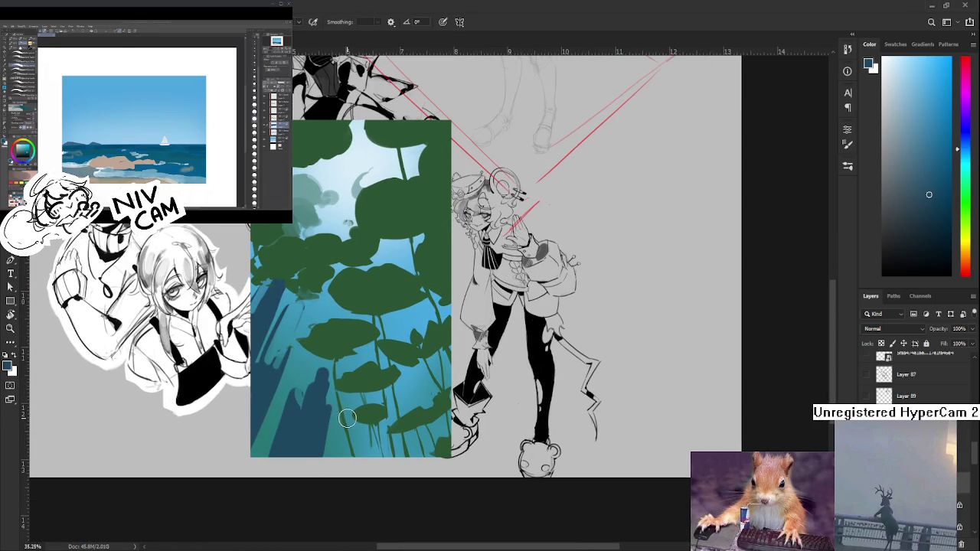
pyautogui.moveTo(348, 400)
pyautogui.mouseDown()
pyautogui.moveTo(346, 457)
pyautogui.moveTo(362, 441)
pyautogui.moveTo(371, 458)
pyautogui.mouseUp()
pyautogui.moveTo(361, 393)
pyautogui.mouseDown()
pyautogui.moveTo(378, 425)
pyautogui.moveTo(380, 458)
pyautogui.mouseUp()
pyautogui.moveTo(375, 421)
pyautogui.mouseDown()
pyautogui.moveTo(392, 458)
pyautogui.moveTo(407, 458)
pyautogui.mouseUp()
pyautogui.moveTo(387, 385); pyautogui.dragTo(395, 447)
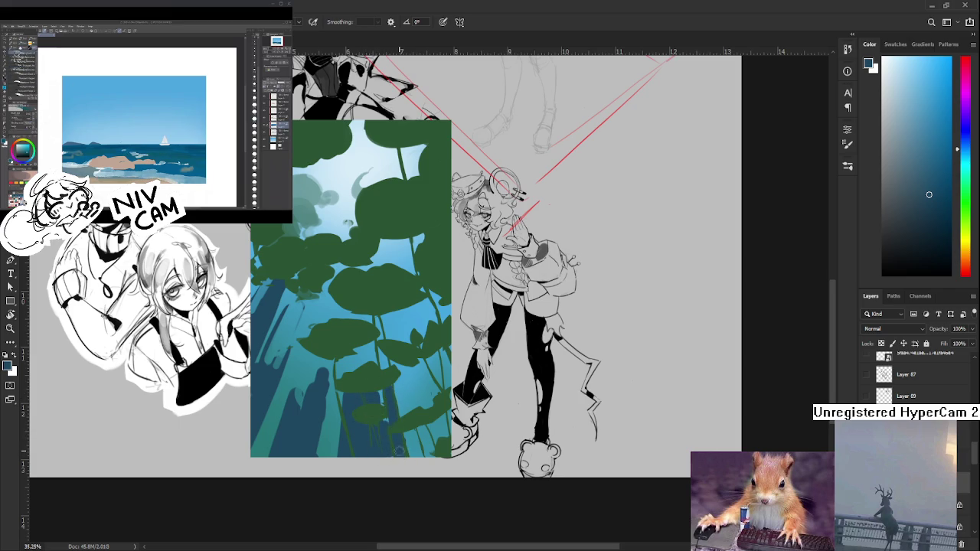
pyautogui.moveTo(390, 387); pyautogui.dragTo(404, 458)
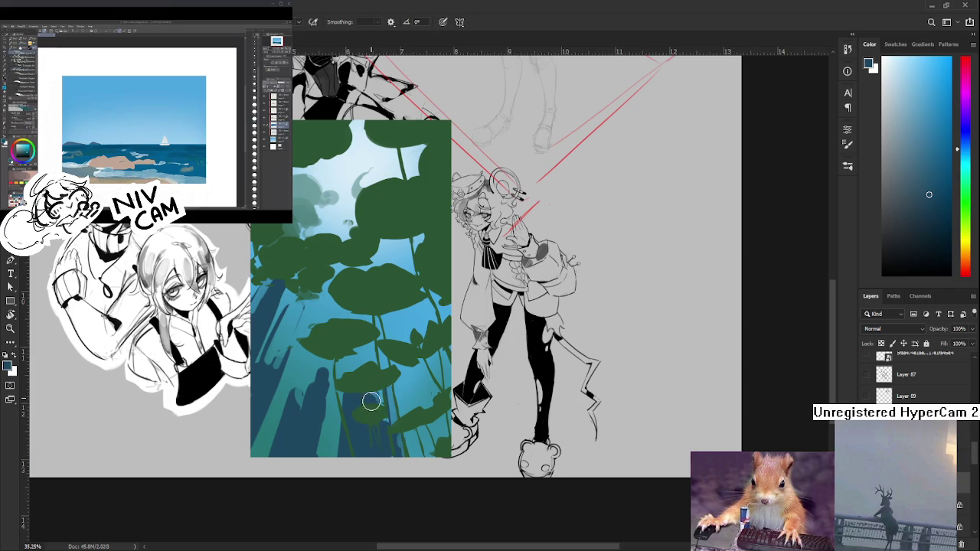
pyautogui.scroll(-2, 370, 389)
pyautogui.hscroll(1, 382, 391)
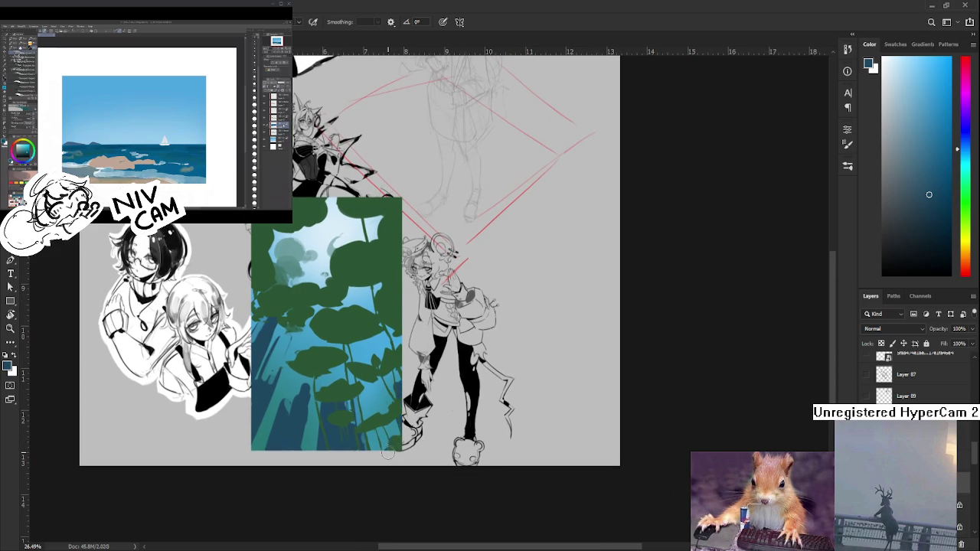
pyautogui.scroll(1, 391, 459)
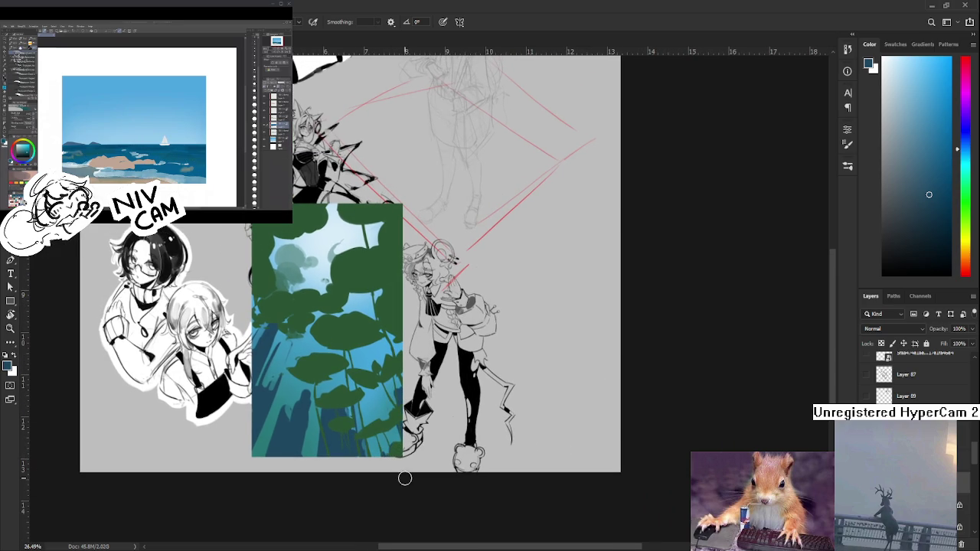
# Pick a light teal and paint glowing strokes among the lower central stems
pyautogui.click(966, 168)
pyautogui.click(914, 114)
pyautogui.moveTo(360, 348); pyautogui.dragTo(384, 416)
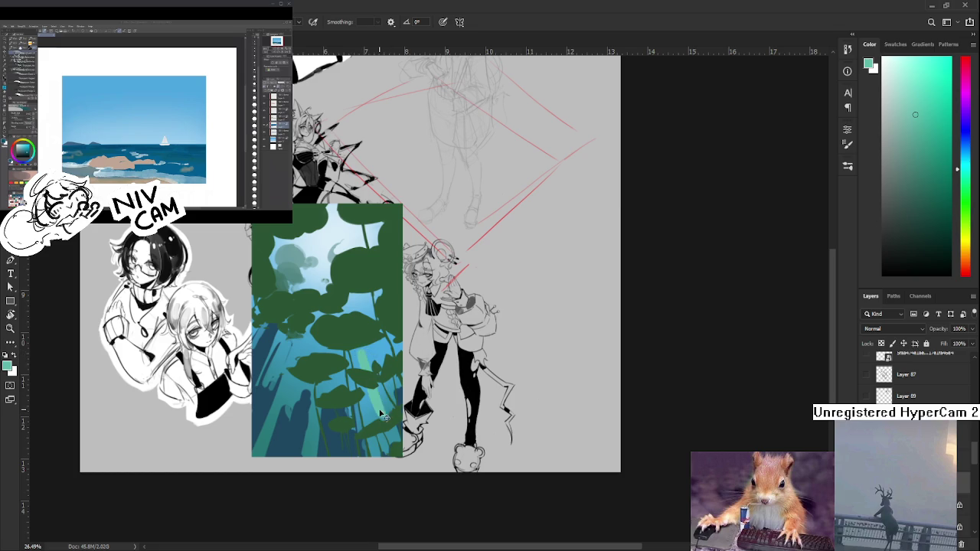
pyautogui.moveTo(372, 383)
pyautogui.mouseDown()
pyautogui.moveTo(360, 422)
pyautogui.moveTo(391, 404)
pyautogui.moveTo(392, 429)
pyautogui.moveTo(372, 456)
pyautogui.moveTo(391, 443)
pyautogui.mouseUp()
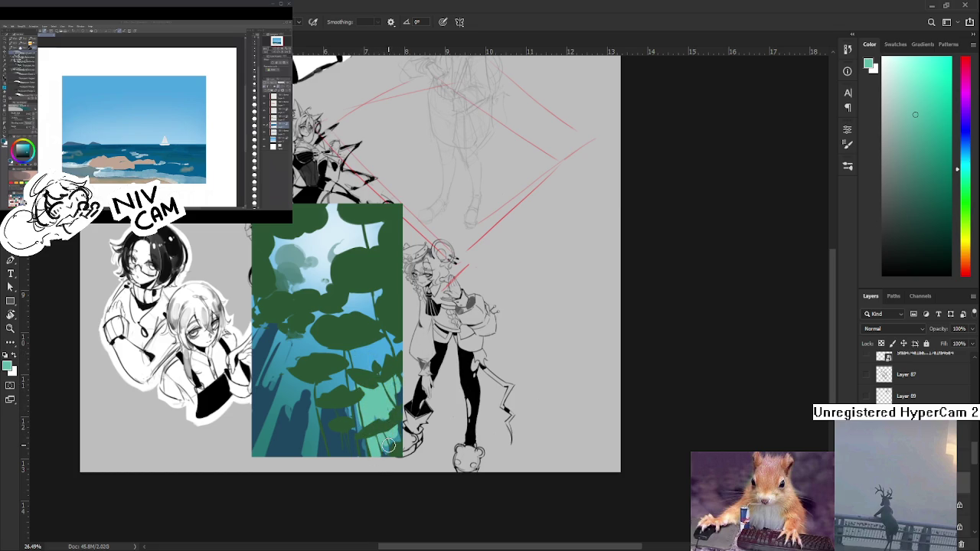
pyautogui.scroll(1, 352, 409)
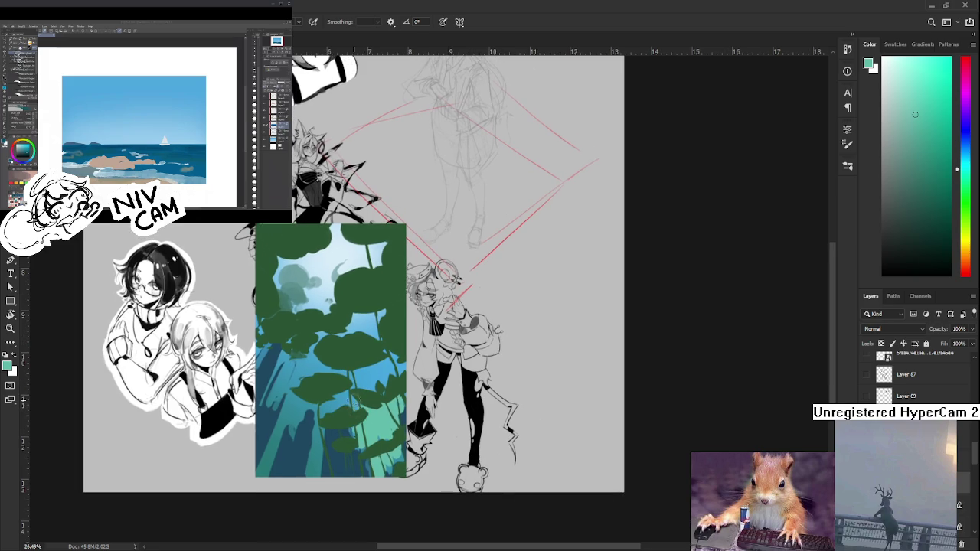
pyautogui.moveTo(351, 407)
pyautogui.mouseDown()
pyautogui.moveTo(342, 395)
pyautogui.moveTo(360, 388)
pyautogui.moveTo(360, 368)
pyautogui.moveTo(352, 395)
pyautogui.mouseUp()
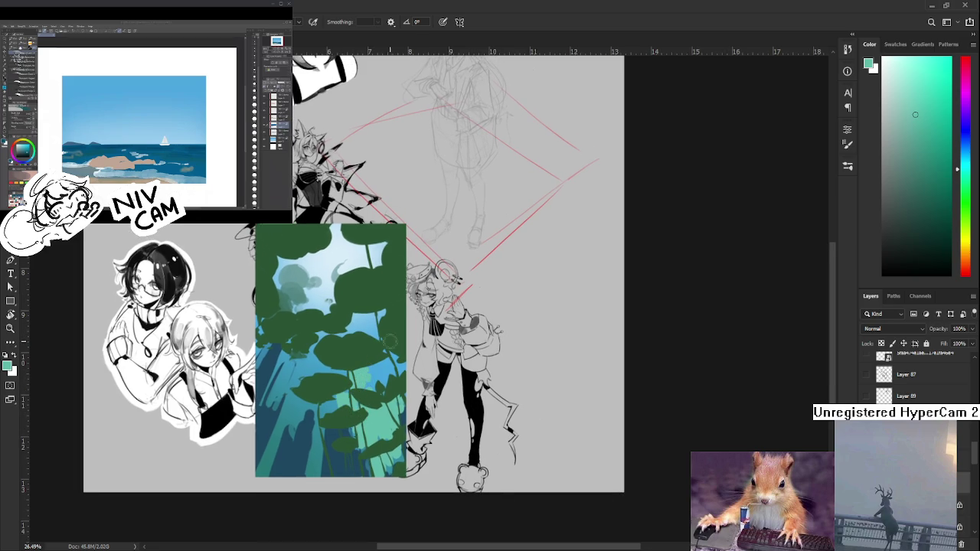
# Touch up the lily-pad edges, erasing a bit along the painting's right edge
pyautogui.press('e')
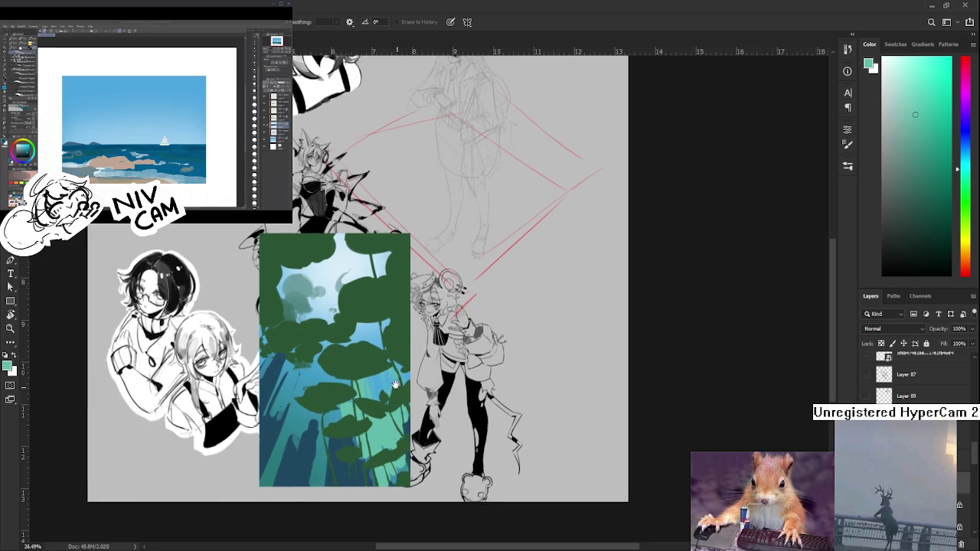
pyautogui.scroll(-1, 392, 364)
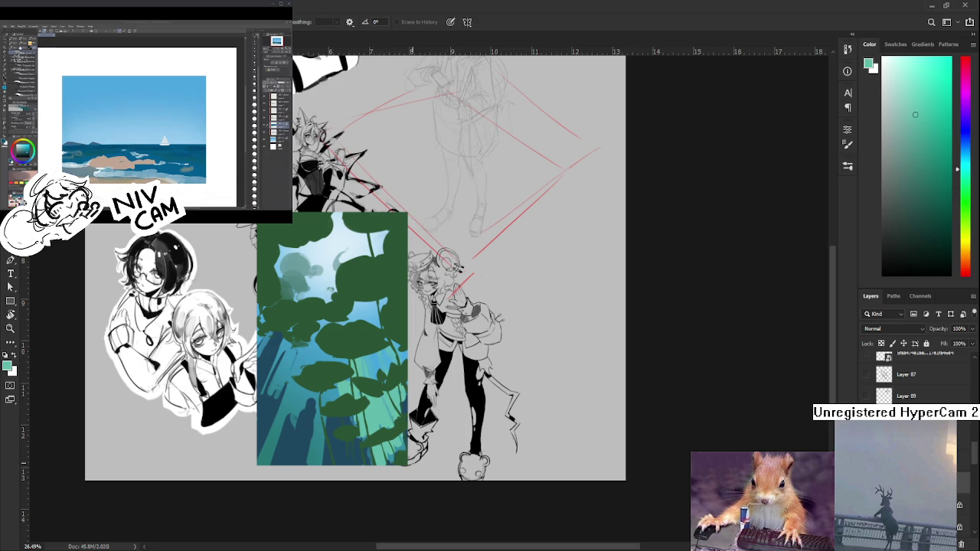
pyautogui.press('b')
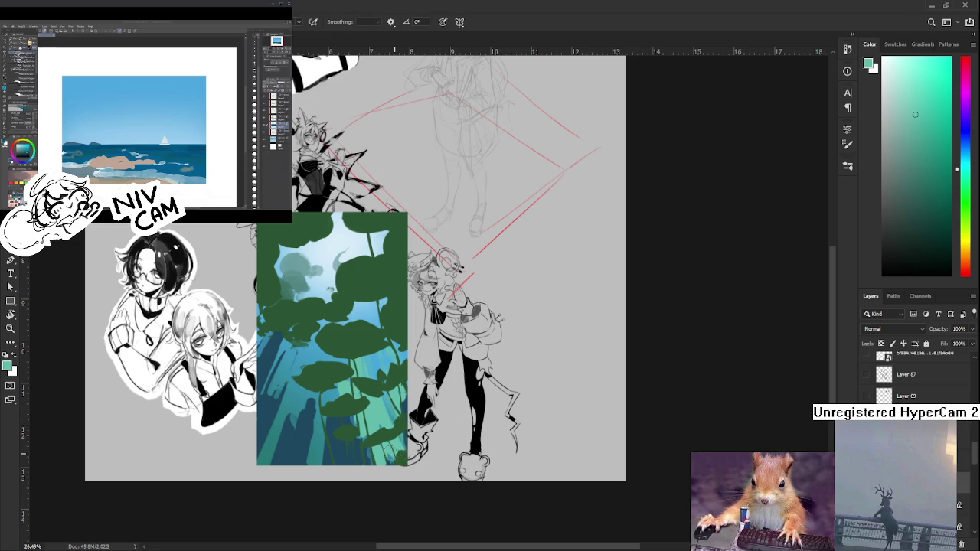
pyautogui.press('e')
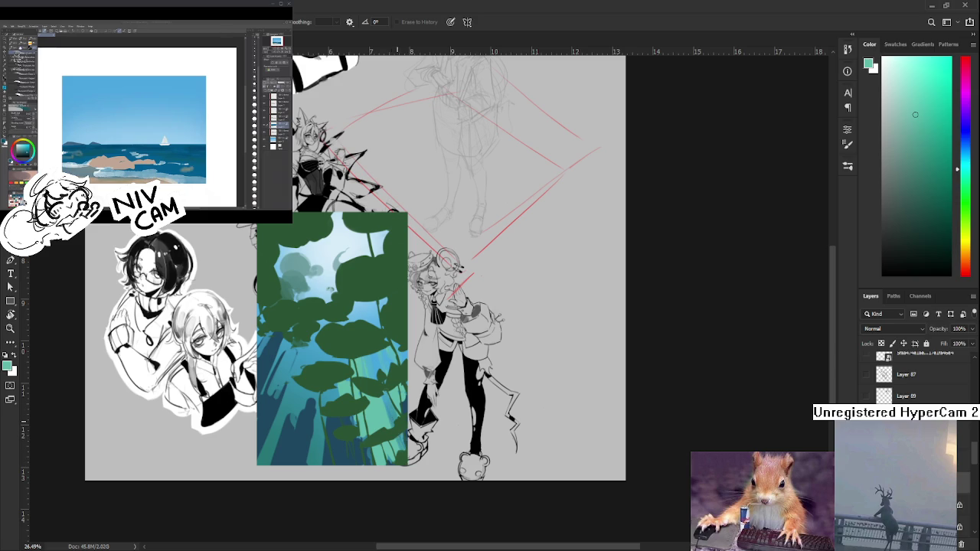
pyautogui.moveTo(405, 426); pyautogui.dragTo(398, 404)
pyautogui.press('b')
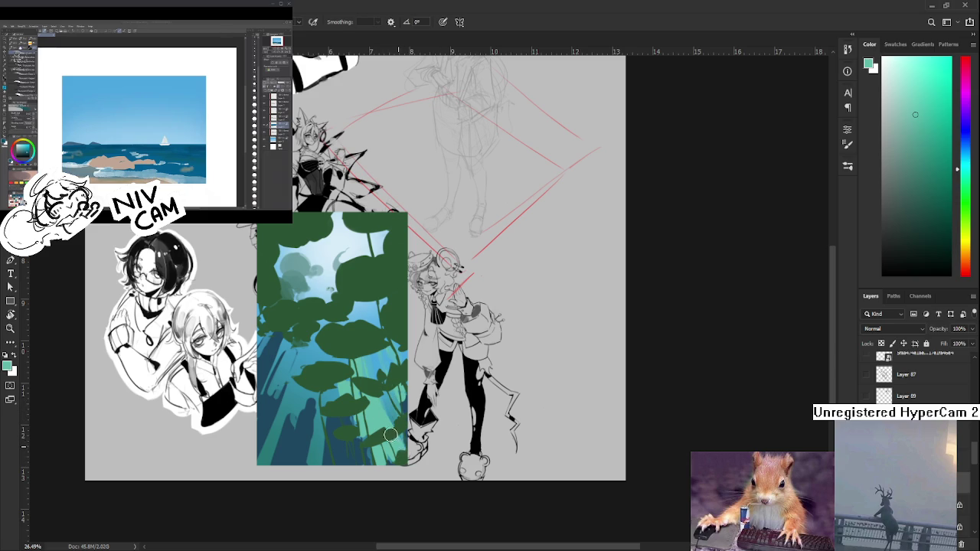
pyautogui.scroll(2, 394, 437)
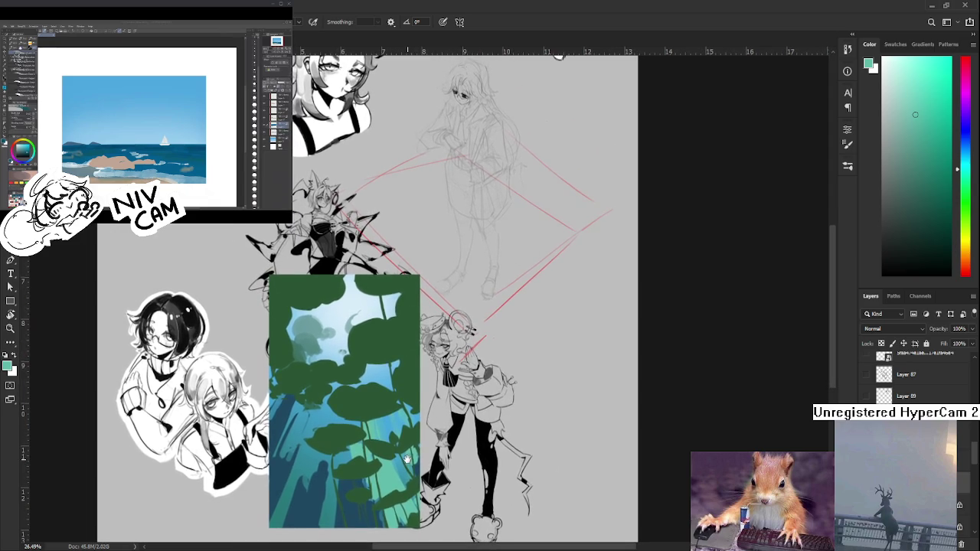
pyautogui.scroll(-1, 374, 444)
pyautogui.press('e')
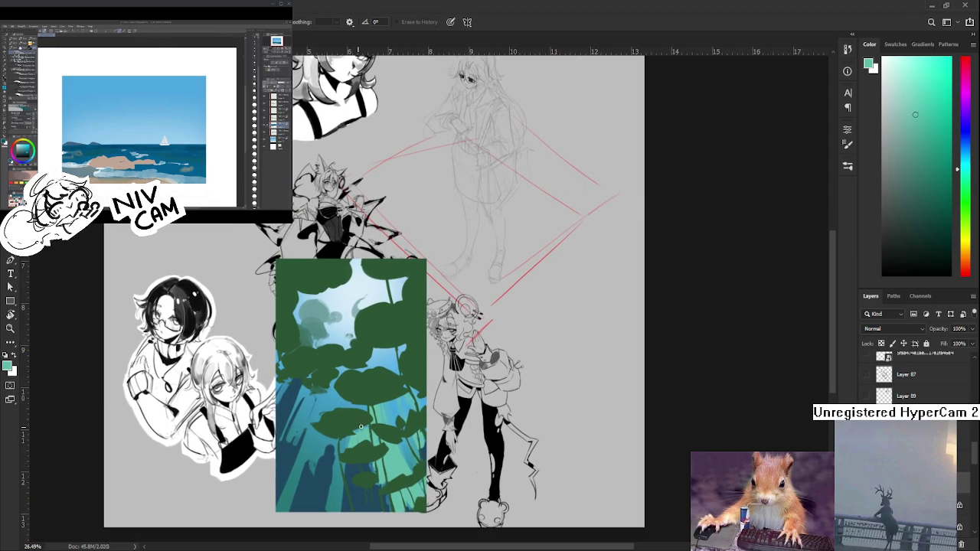
pyautogui.press('b')
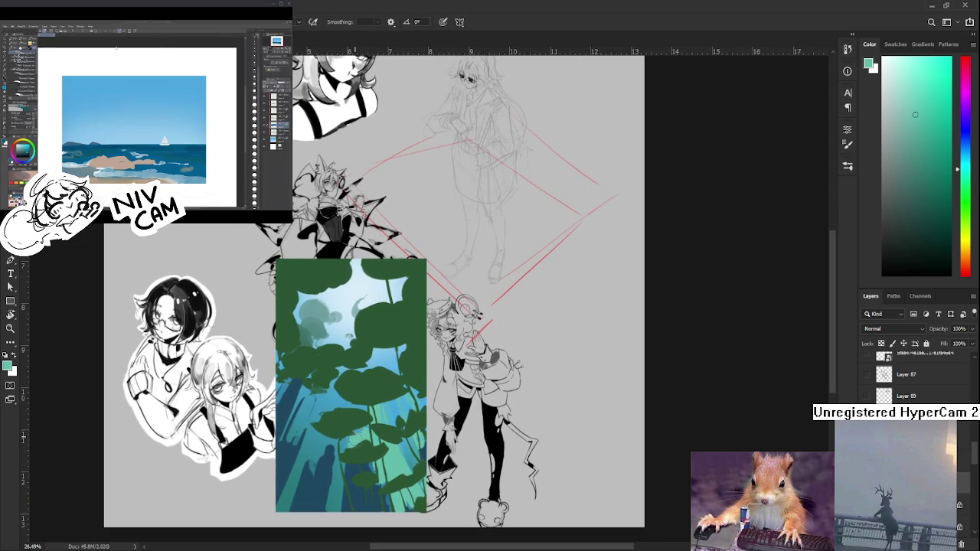
pyautogui.press('e')
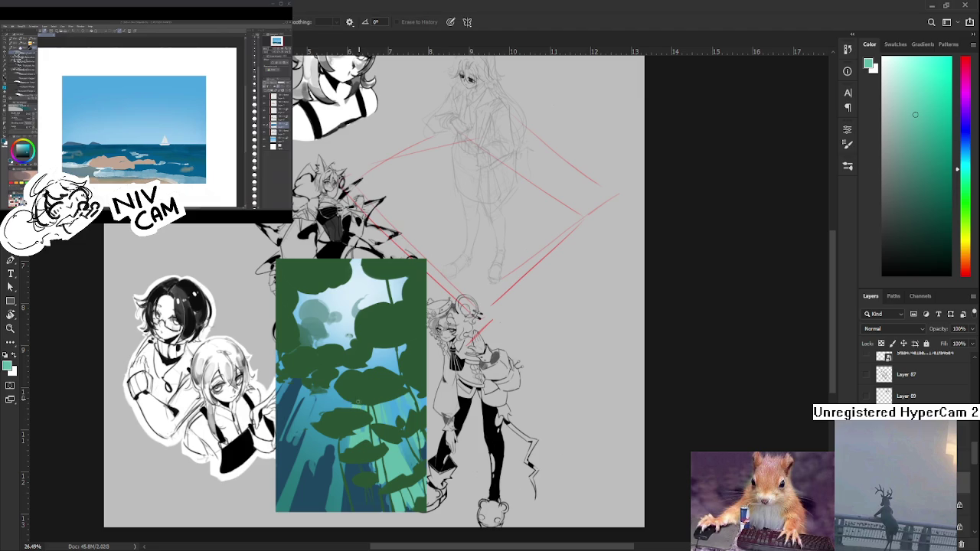
# Alternate Brush and Eraser while panning the view toward the lower-right stem
pyautogui.press('b')
pyautogui.press('e')
pyautogui.press('b')
pyautogui.press('e')
pyautogui.press('b')
pyautogui.press('e')
pyautogui.press('b')
pyautogui.press('e')
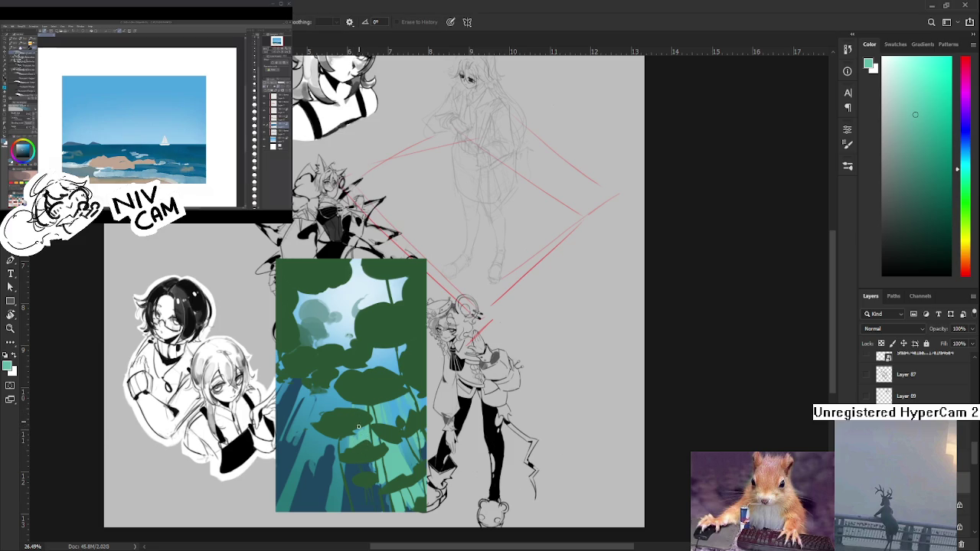
pyautogui.moveTo(358, 423); pyautogui.dragTo(356, 384)
pyautogui.press('b')
pyautogui.press('e')
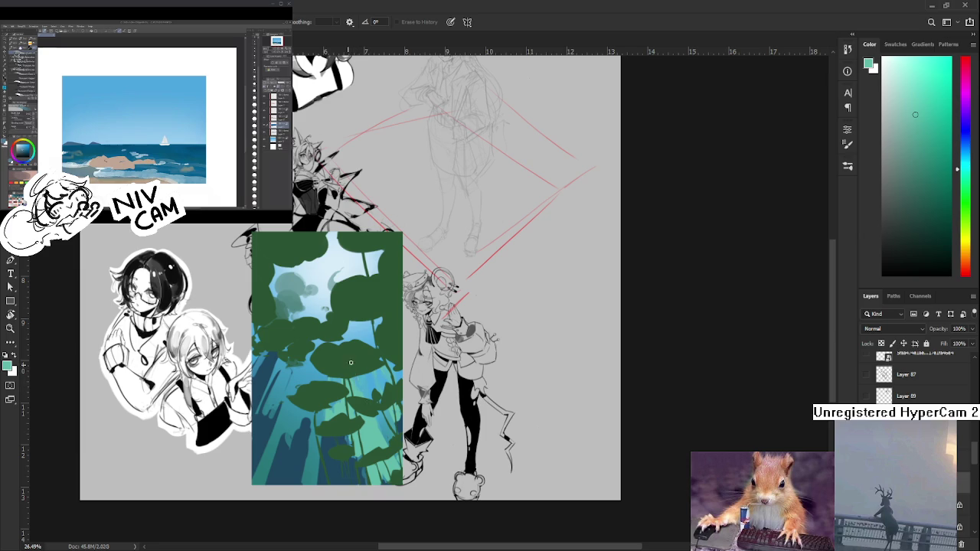
pyautogui.moveTo(310, 435); pyautogui.dragTo(320, 414)
pyautogui.press('b')
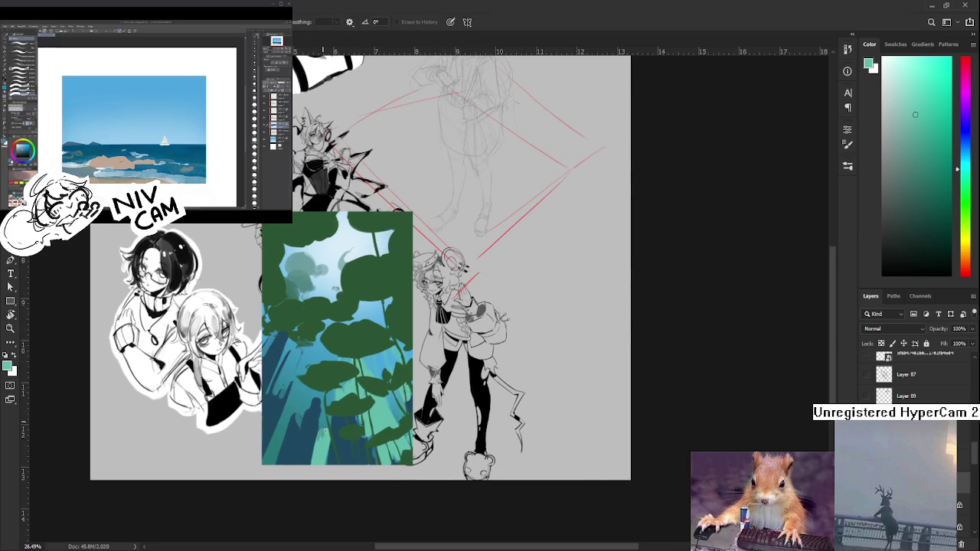
# Paint faint light strokes down the lower-right stem and erase a small patch of them
pyautogui.moveTo(329, 404); pyautogui.dragTo(328, 464)
pyautogui.moveTo(333, 418); pyautogui.dragTo(328, 462)
pyautogui.press('e')
pyautogui.moveTo(327, 403); pyautogui.dragTo(328, 394)
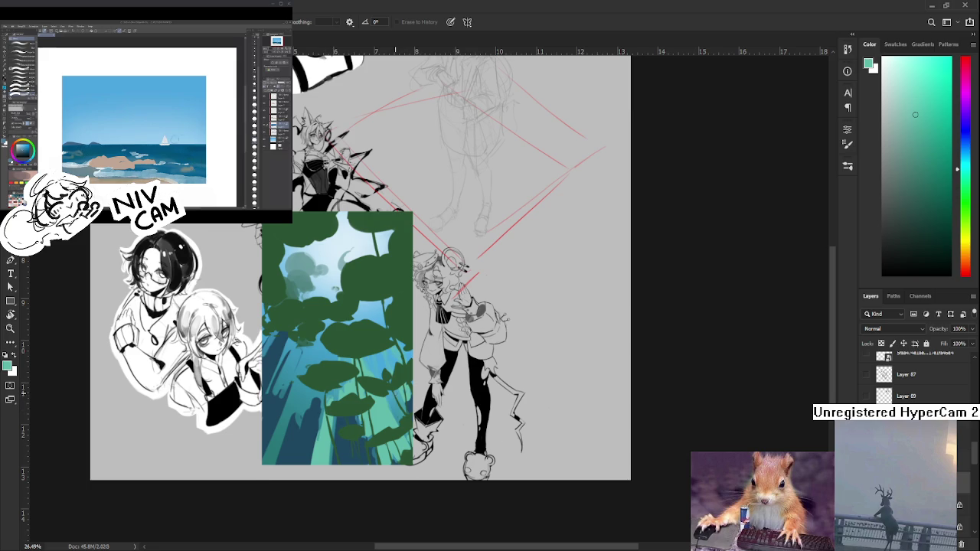
pyautogui.moveTo(383, 375); pyautogui.dragTo(395, 396)
pyautogui.press('b')
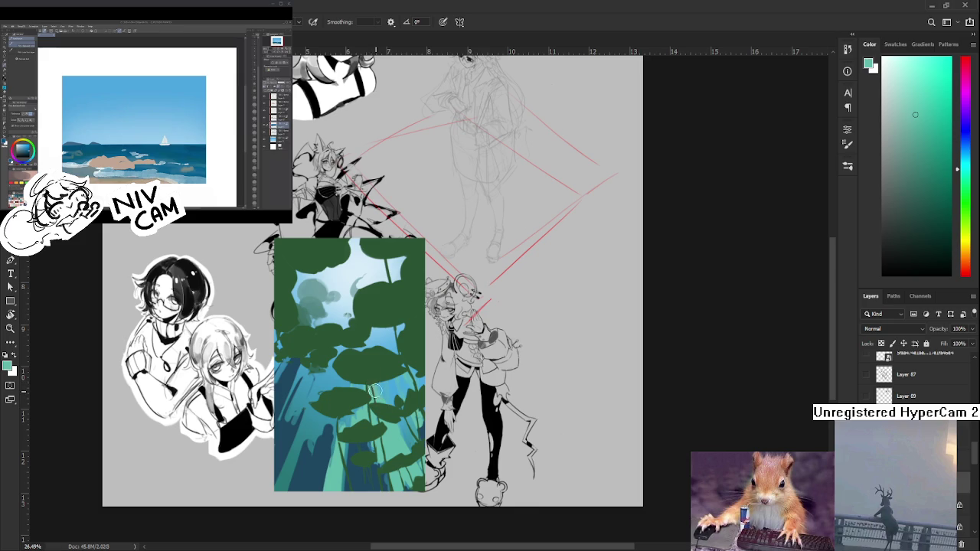
pyautogui.moveTo(359, 375)
pyautogui.mouseDown()
pyautogui.moveTo(366, 406)
pyautogui.moveTo(385, 413)
pyautogui.moveTo(394, 468)
pyautogui.moveTo(414, 458)
pyautogui.moveTo(387, 411)
pyautogui.mouseUp()
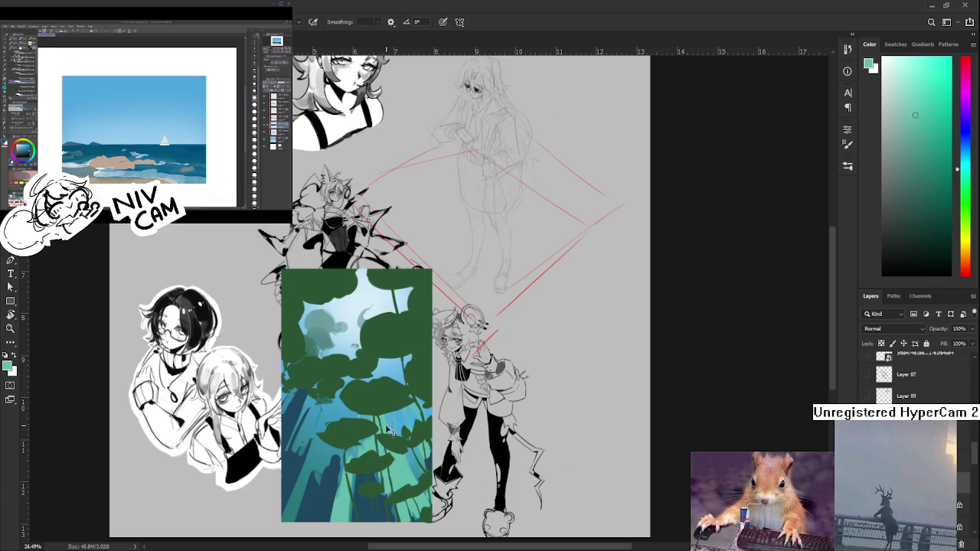
pyautogui.press('e')
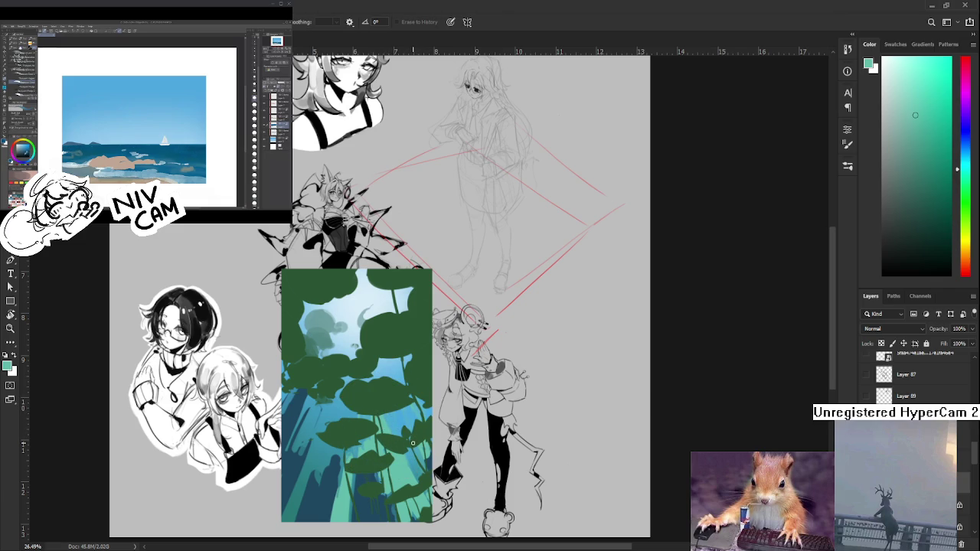
# Sample colours and paint light-blue patches between the middle lily pads
pyautogui.press('b')
pyautogui.keyDown('alt'); pyautogui.click(373, 441); pyautogui.keyUp('alt')
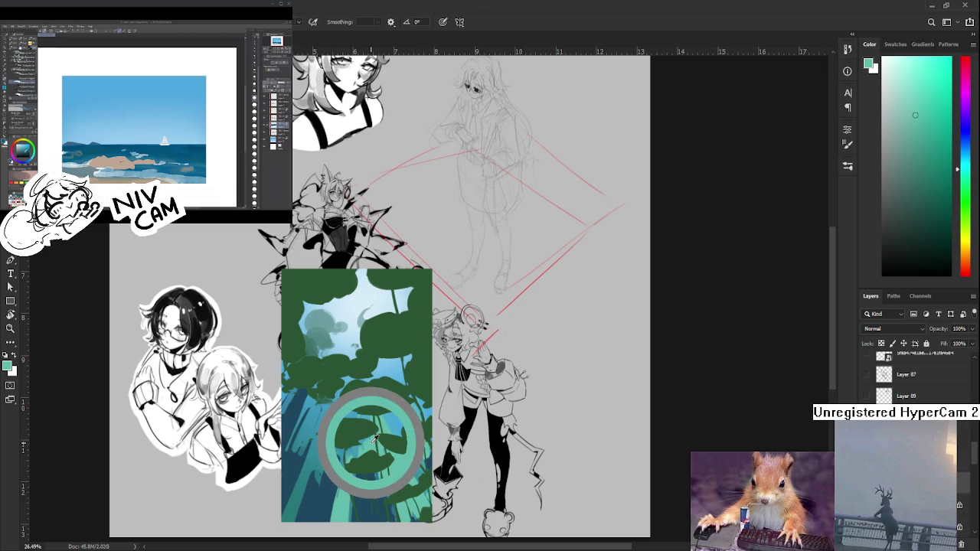
pyautogui.keyDown('alt'); pyautogui.click(371, 437); pyautogui.keyUp('alt')
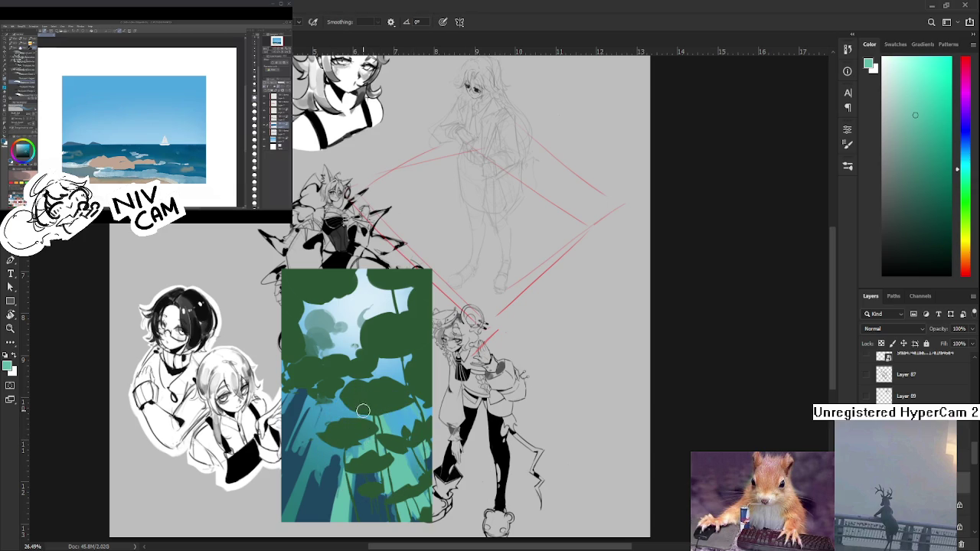
pyautogui.keyDown('alt'); pyautogui.click(366, 341); pyautogui.keyUp('alt')
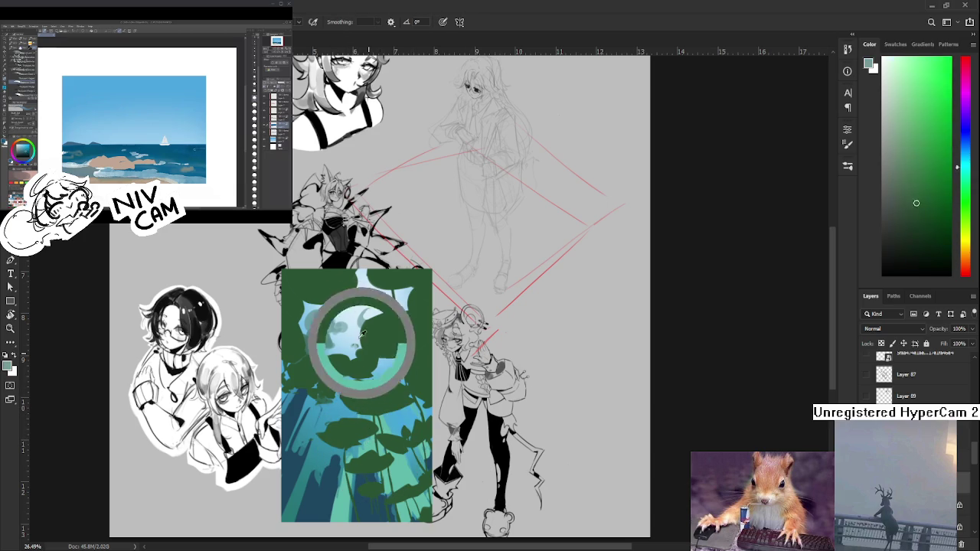
pyautogui.keyDown('alt'); pyautogui.click(351, 326); pyautogui.keyUp('alt')
pyautogui.moveTo(346, 392); pyautogui.dragTo(337, 407)
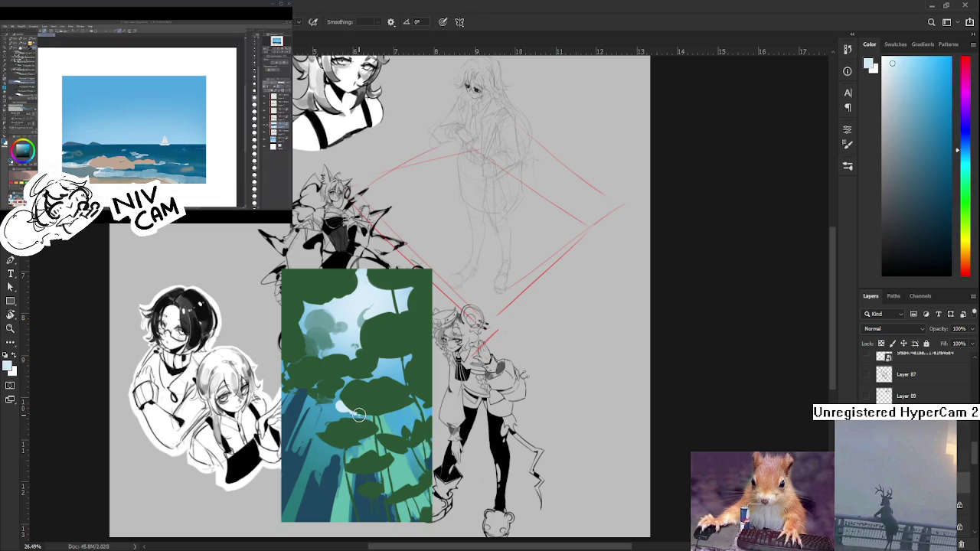
pyautogui.moveTo(337, 403)
pyautogui.mouseDown()
pyautogui.moveTo(322, 397)
pyautogui.moveTo(340, 385)
pyautogui.moveTo(330, 369)
pyautogui.mouseUp()
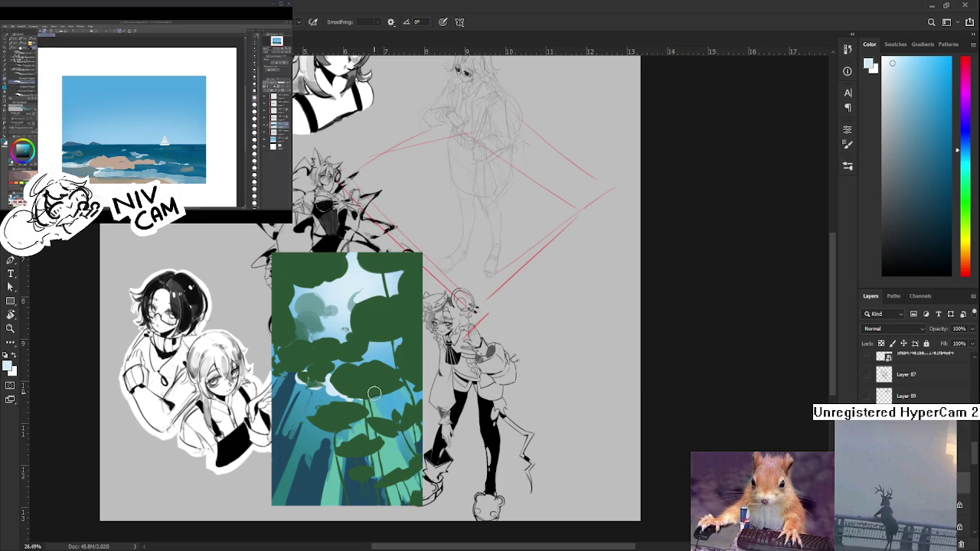
# Shrink the brush and alternate between Brush and Eraser to clean up the patches
pyautogui.press('[')
pyautogui.press('e')
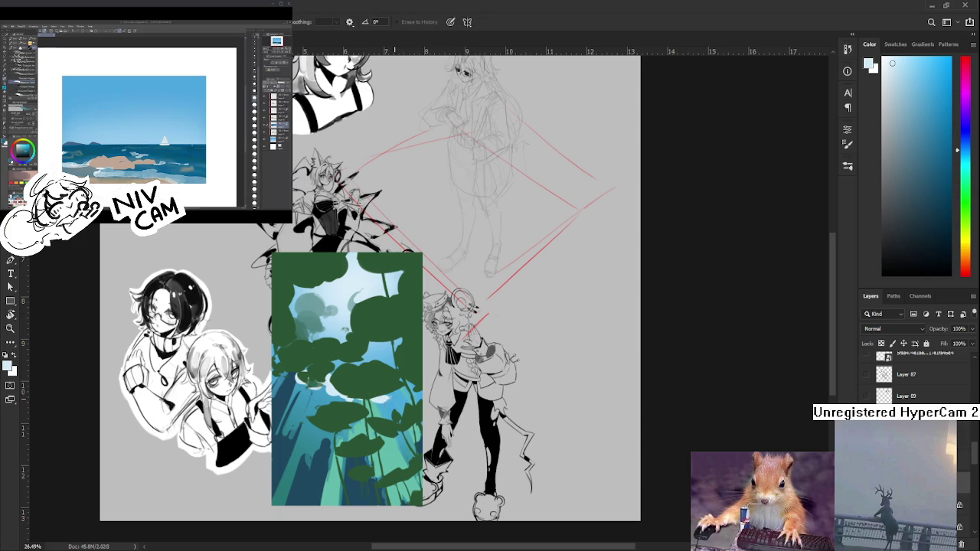
pyautogui.press('b')
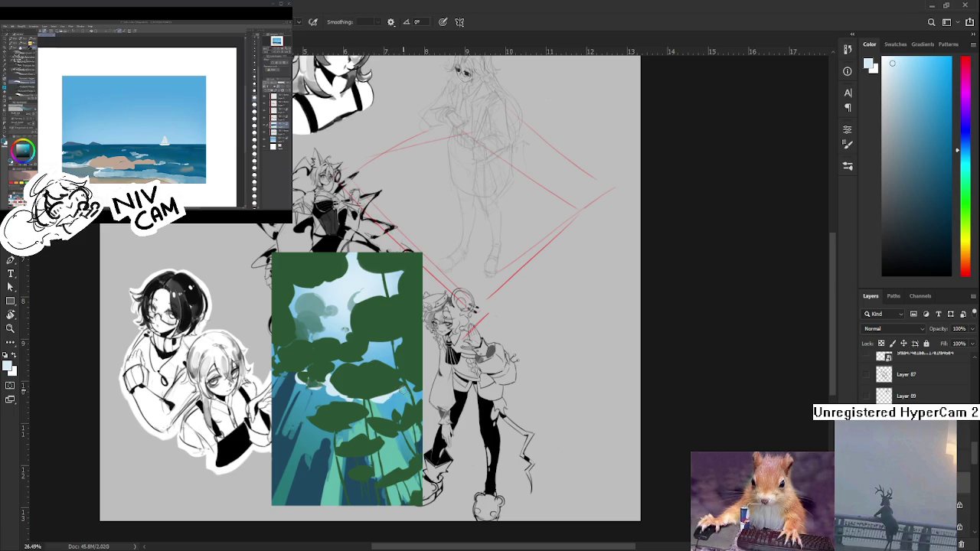
pyautogui.press('e')
pyautogui.press('b')
pyautogui.press('e')
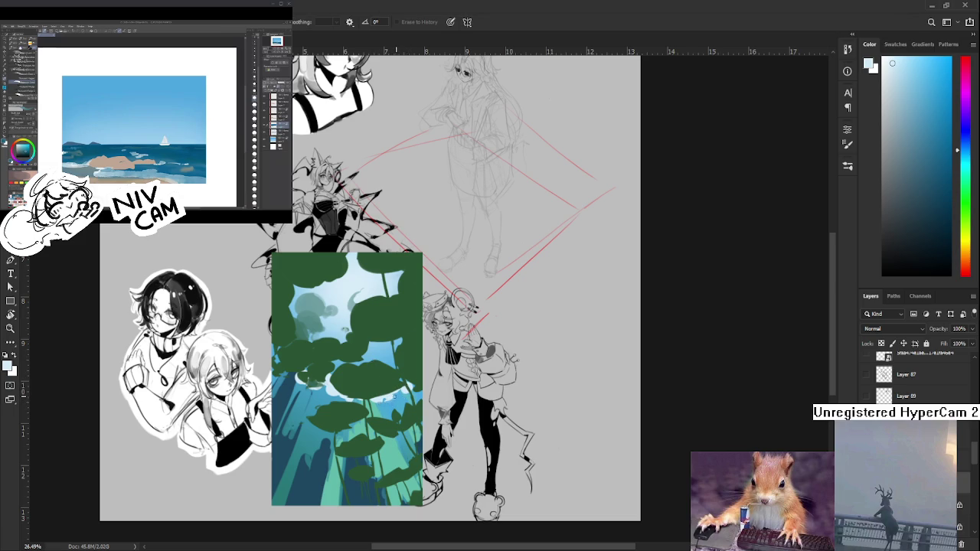
pyautogui.press('b')
pyautogui.press('e')
pyautogui.press('b')
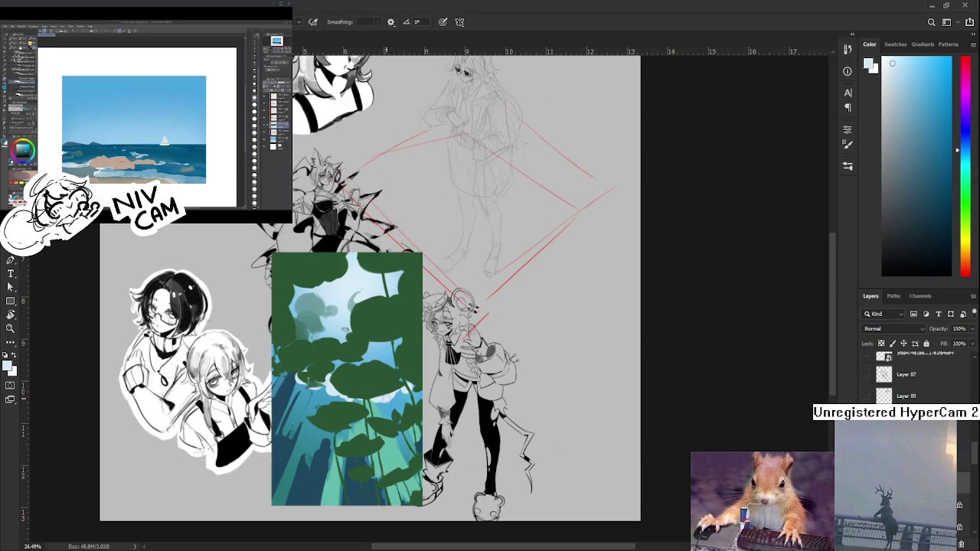
pyautogui.press('e')
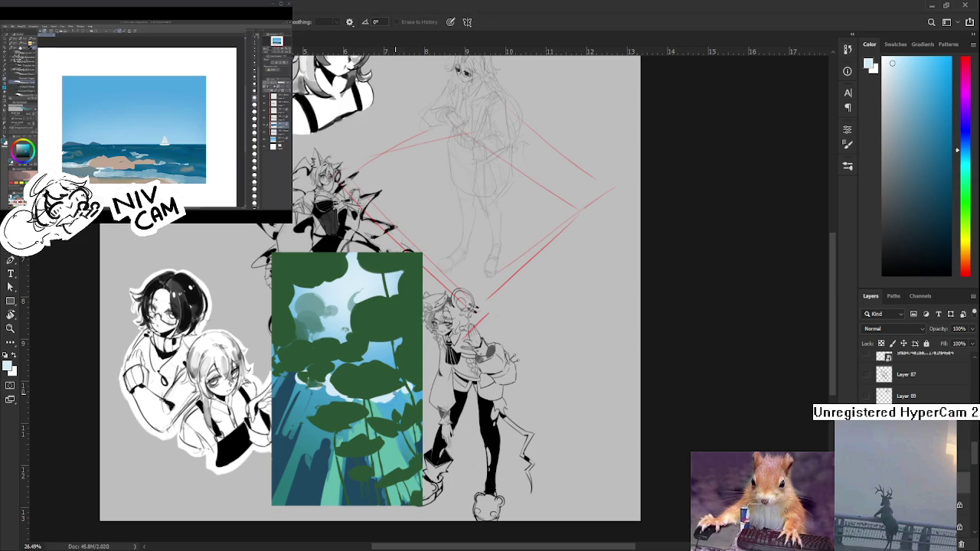
pyautogui.press('b')
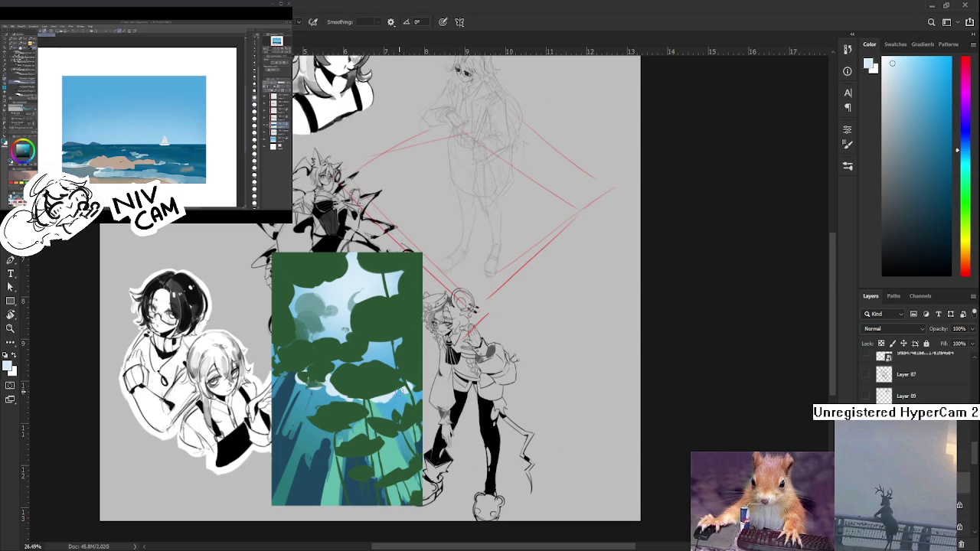
pyautogui.press('e')
pyautogui.press('b')
pyautogui.press('e')
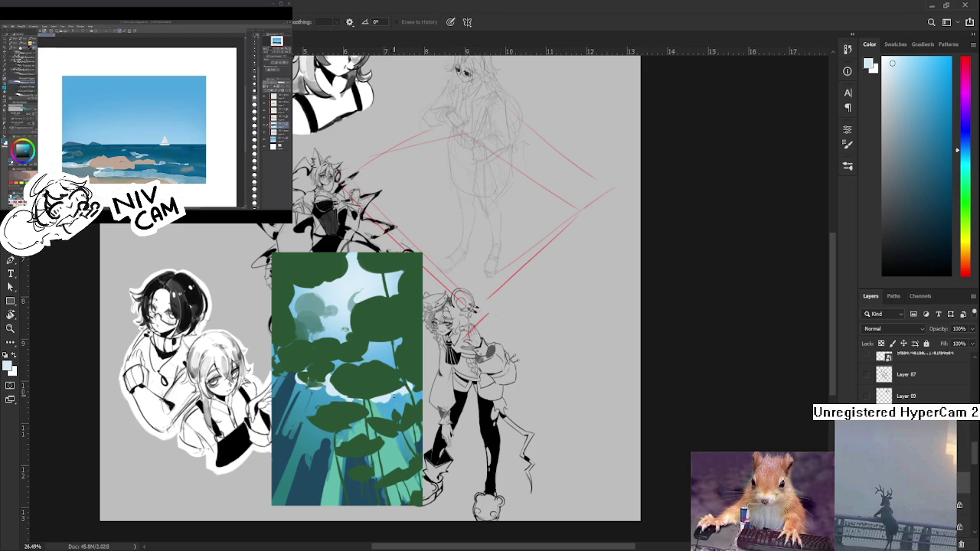
pyautogui.press('b')
pyautogui.press('e')
pyautogui.press('b')
pyautogui.press('e')
pyautogui.press('b')
pyautogui.press('e')
pyautogui.moveTo(360, 406); pyautogui.dragTo(356, 377)
# Sample teal and a lighter blue from the painting while adjusting the view
pyautogui.press('b')
pyautogui.keyDown('alt'); pyautogui.click(320, 400); pyautogui.keyUp('alt')
pyautogui.keyDown('alt'); pyautogui.click(306, 372); pyautogui.keyUp('alt')
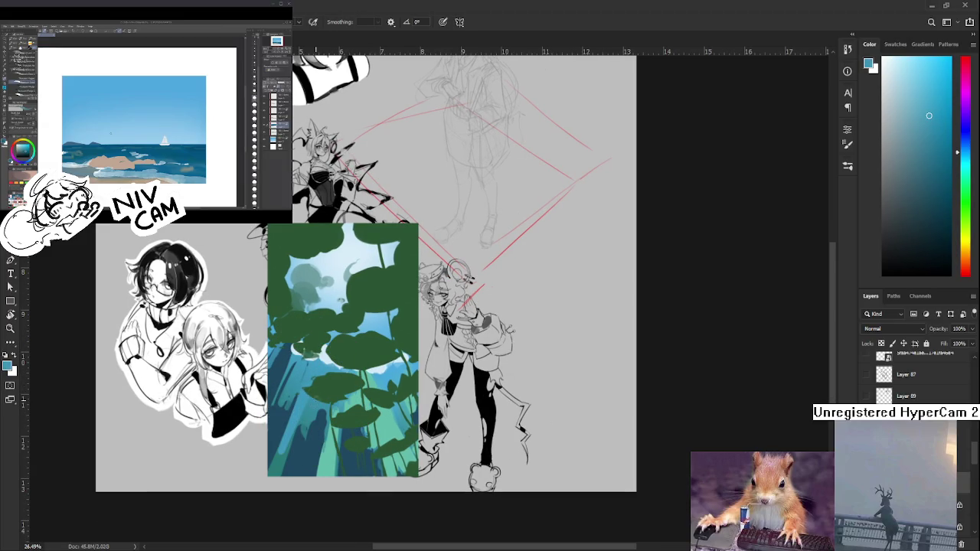
pyautogui.moveTo(317, 415); pyautogui.dragTo(310, 443)
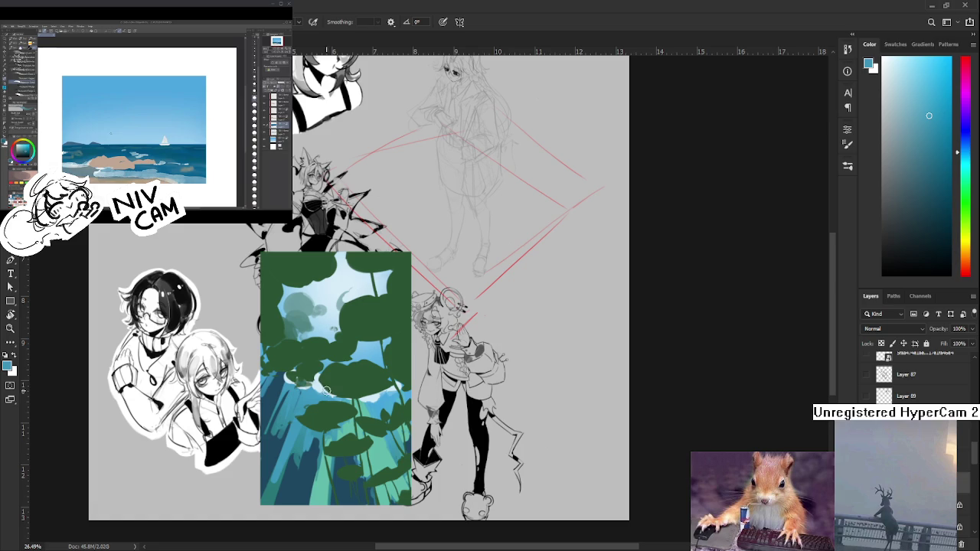
pyautogui.moveTo(322, 390); pyautogui.dragTo(317, 396)
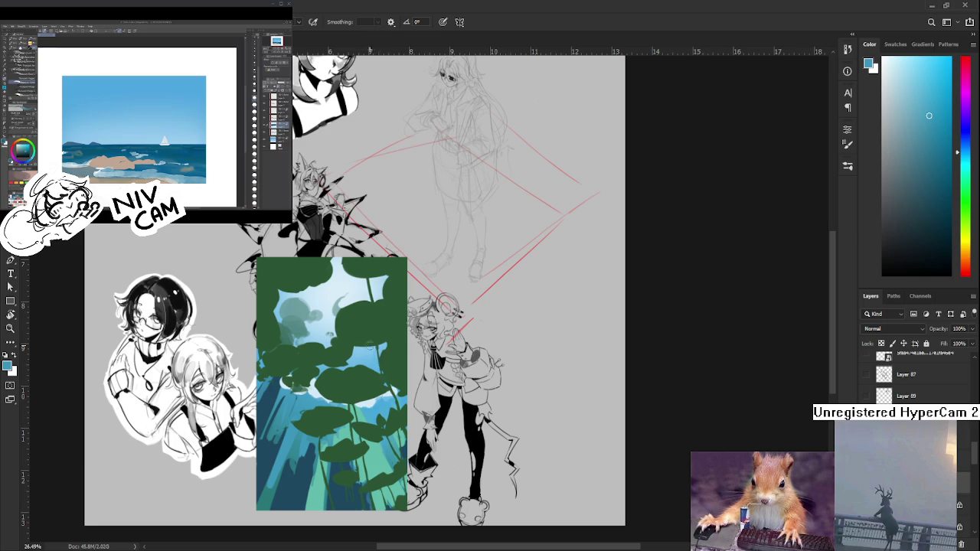
# Alternate between Eraser and Brush to touch up the pads and stems
pyautogui.press('e')
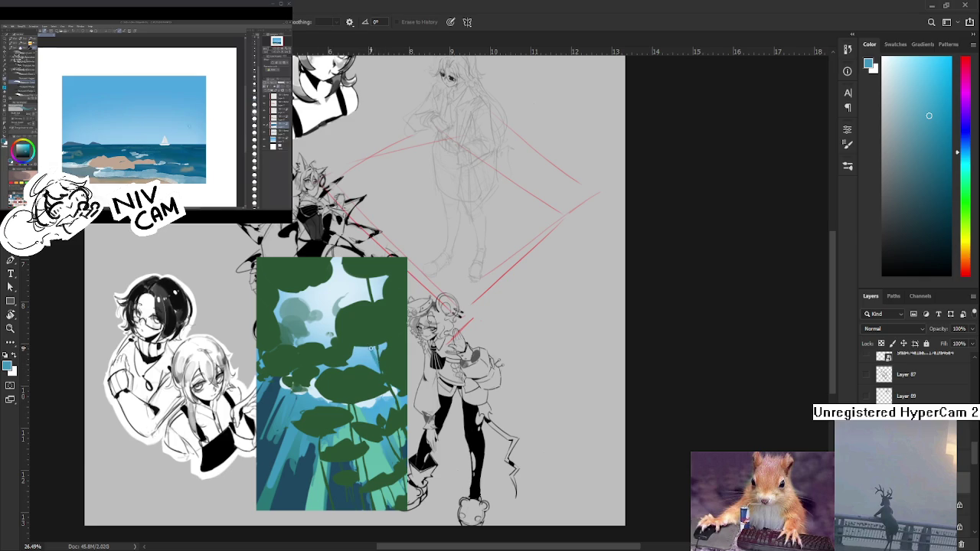
pyautogui.press('b')
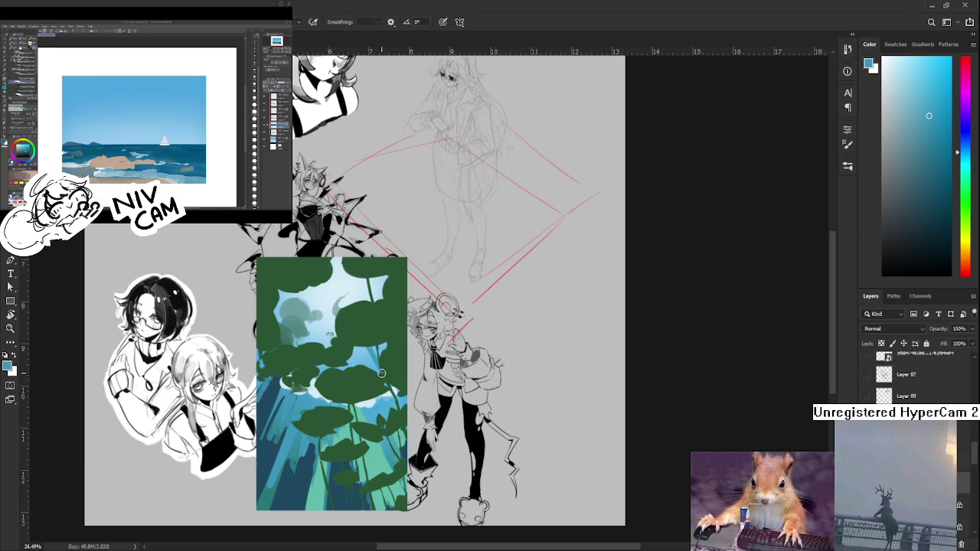
pyautogui.press('e')
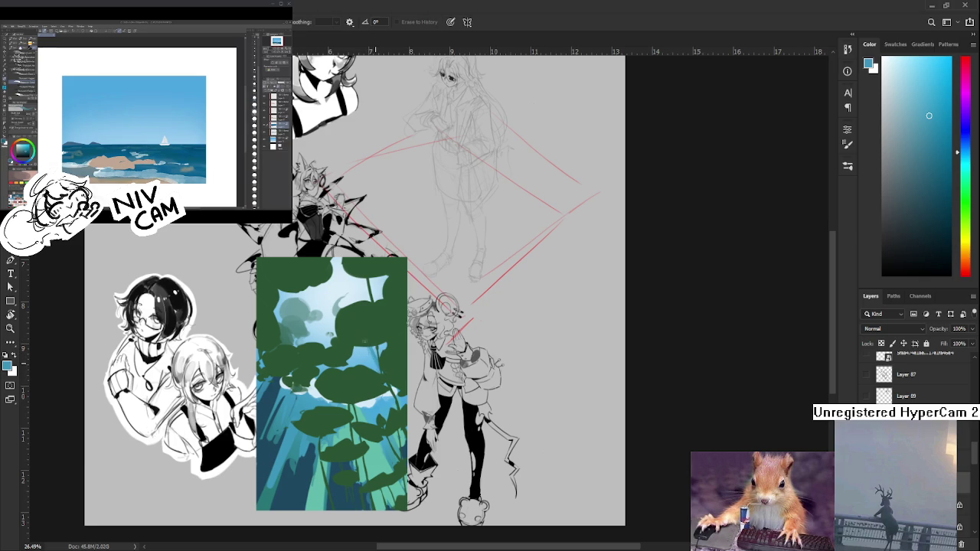
pyautogui.press('b')
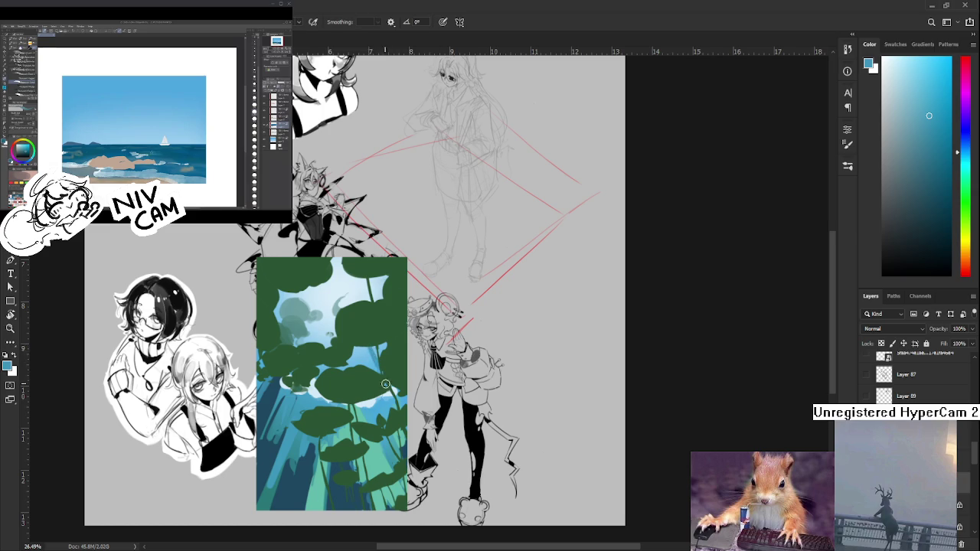
pyautogui.press('e')
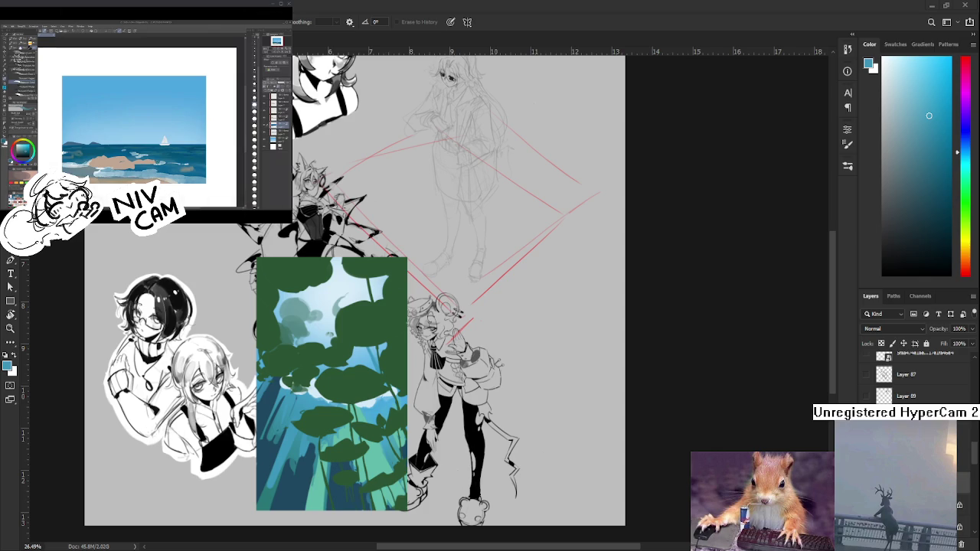
# Sample light colours from the painting and toggle between Brush and Eraser
pyautogui.moveTo(390, 413); pyautogui.dragTo(406, 417)
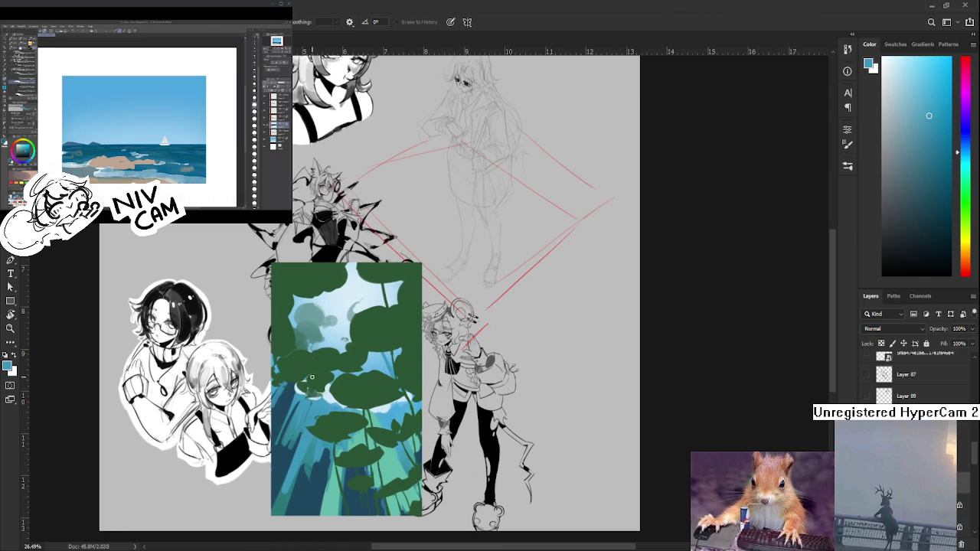
pyautogui.keyDown('alt'); pyautogui.click(330, 392); pyautogui.keyUp('alt')
pyautogui.keyDown('alt'); pyautogui.click(331, 389); pyautogui.keyUp('alt')
pyautogui.press('e')
pyautogui.press('b')
pyautogui.press('e')
pyautogui.press('b')
pyautogui.press('e')
pyautogui.press('b')
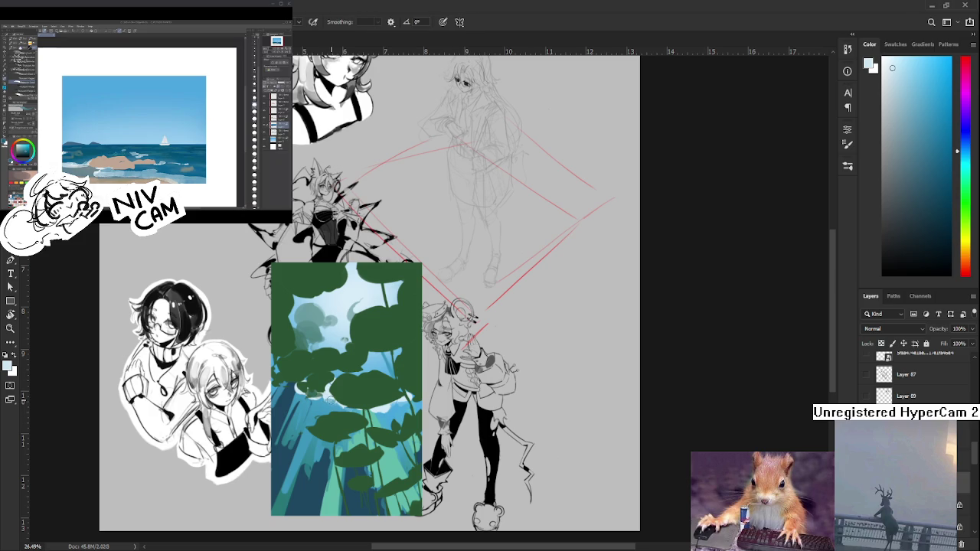
pyautogui.press('e')
pyautogui.press('b')
pyautogui.press('e')
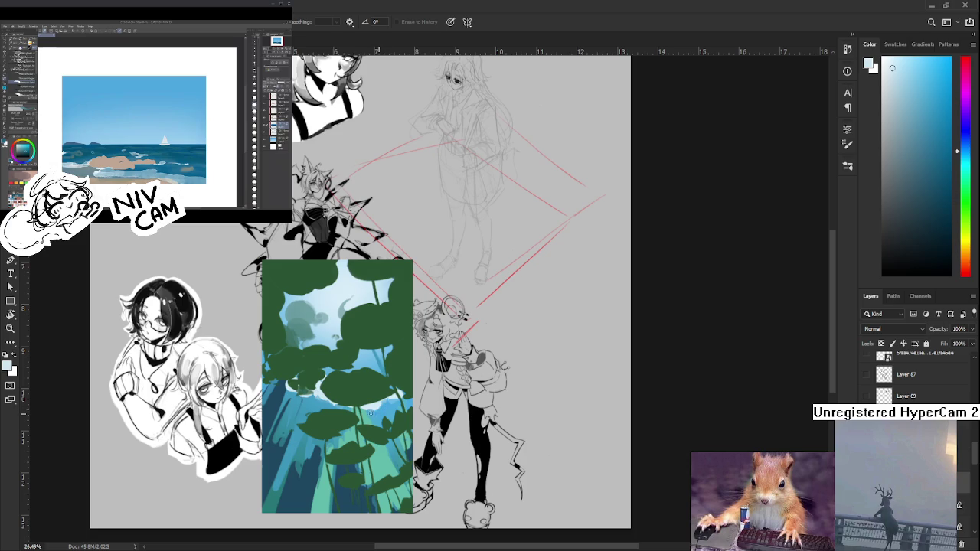
# Sample teal and light blue, then shift the paint colour toward a bluer hue
pyautogui.moveTo(370, 409); pyautogui.dragTo(340, 413)
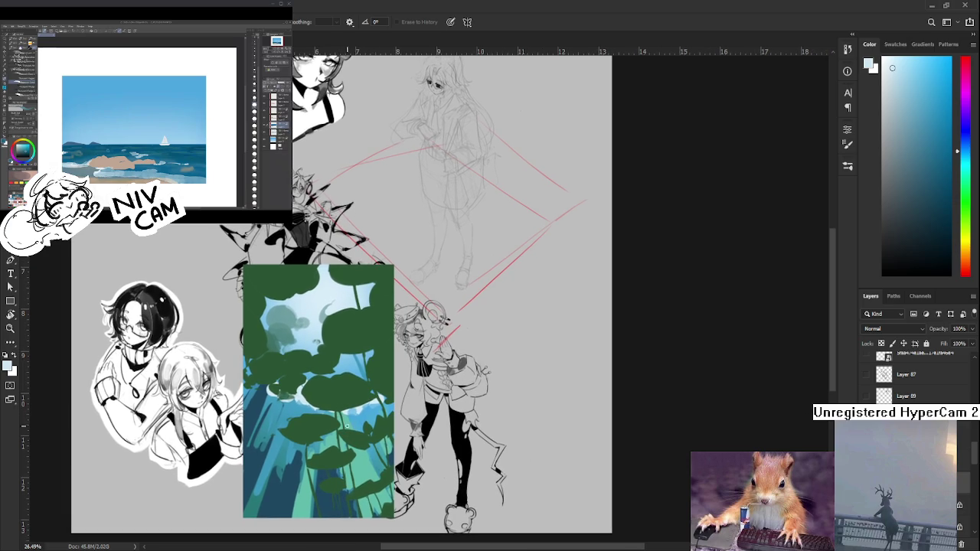
pyautogui.moveTo(374, 474); pyautogui.dragTo(365, 450)
pyautogui.press('b')
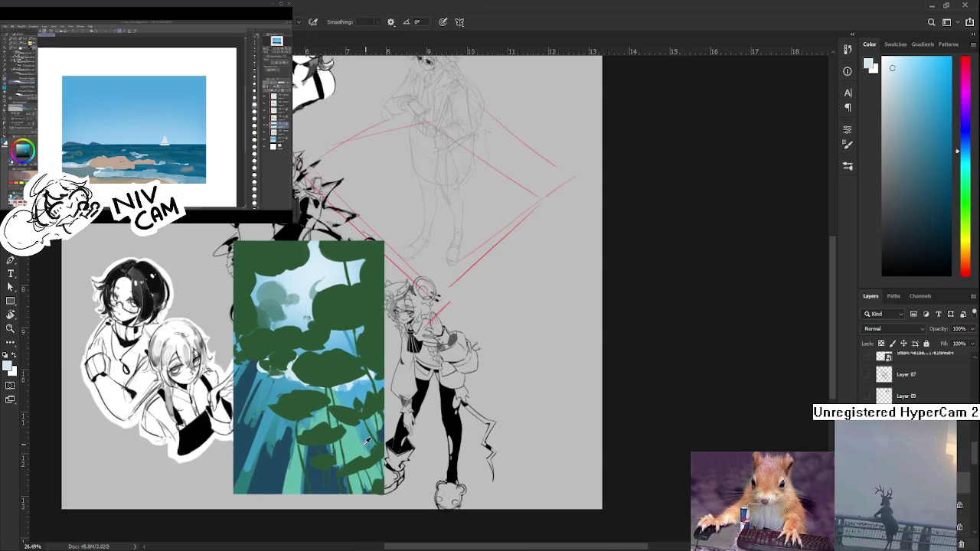
pyautogui.keyDown('alt'); pyautogui.click(368, 441); pyautogui.keyUp('alt')
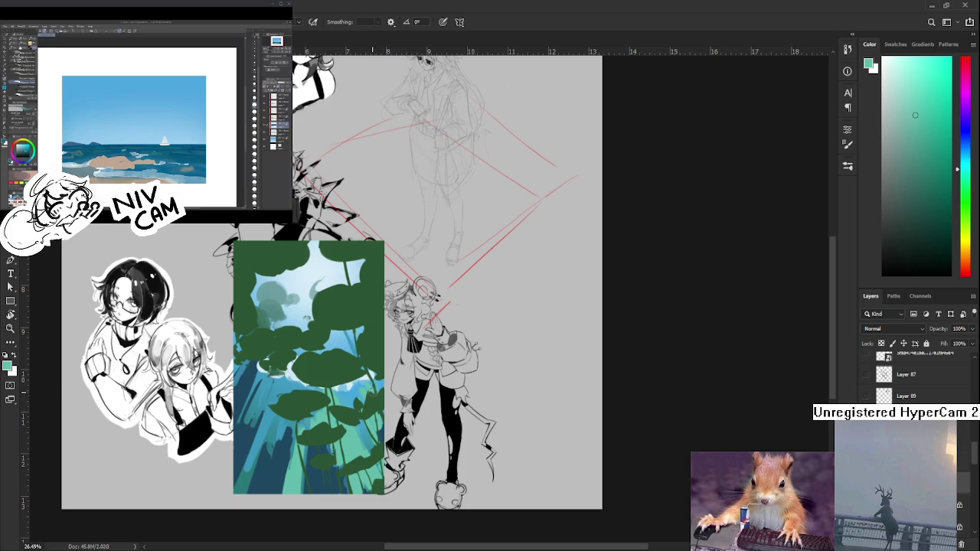
pyautogui.moveTo(326, 401); pyautogui.dragTo(362, 370)
pyautogui.keyDown('alt'); pyautogui.click(306, 386); pyautogui.keyUp('alt')
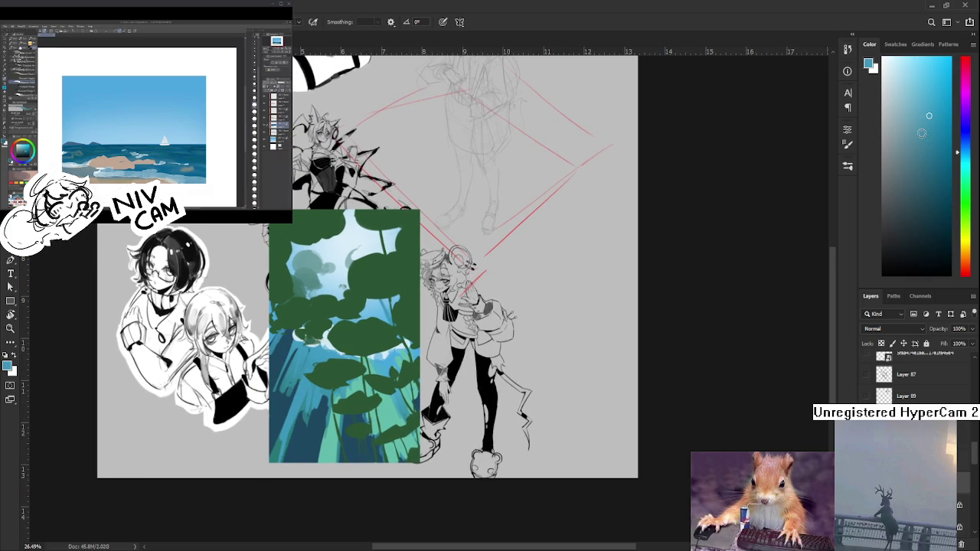
pyautogui.click(962, 146)
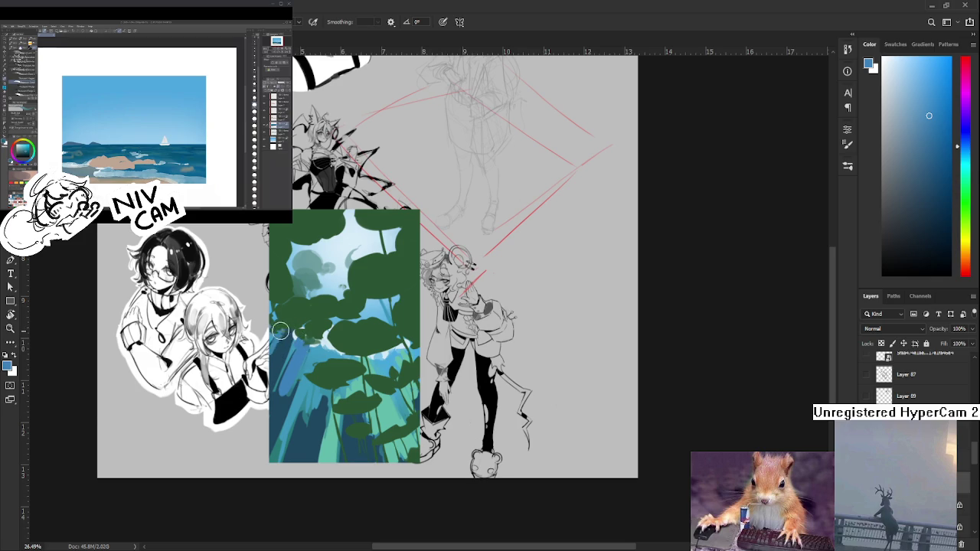
# Sample a range of darker and lighter blues from the lower-left water
pyautogui.moveTo(304, 347); pyautogui.dragTo(301, 333)
pyautogui.keyDown('alt'); pyautogui.click(289, 373); pyautogui.keyUp('alt')
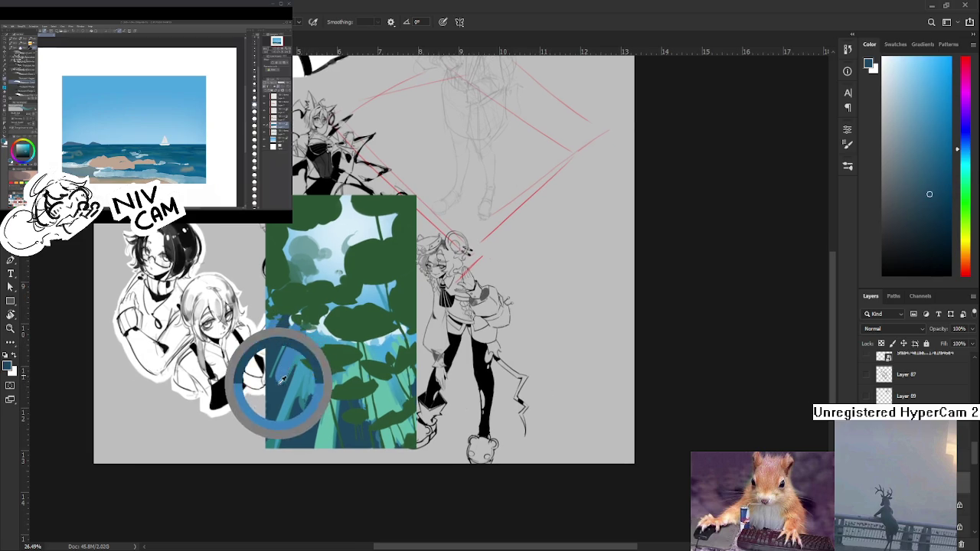
pyautogui.keyDown('alt'); pyautogui.click(285, 369); pyautogui.keyUp('alt')
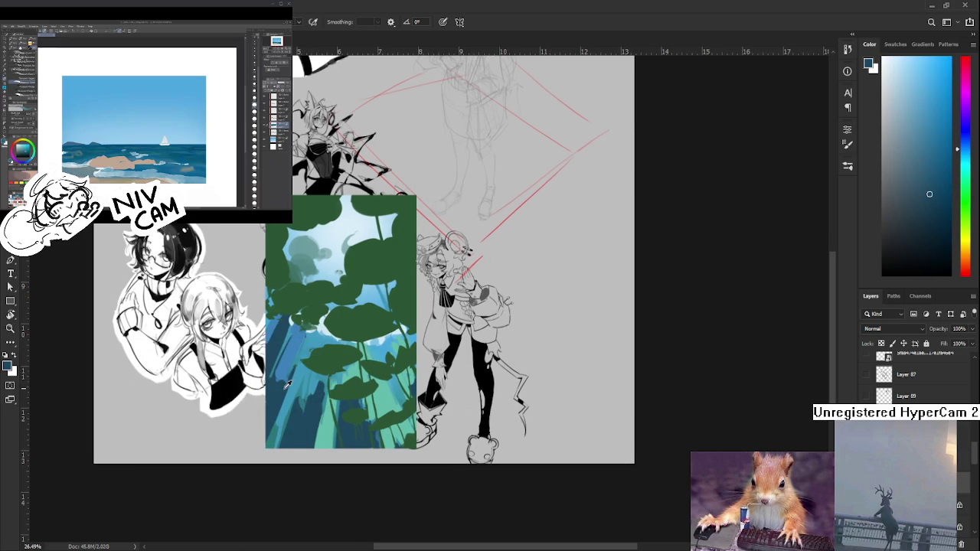
pyautogui.keyDown('alt'); pyautogui.click(284, 388); pyautogui.keyUp('alt')
pyautogui.keyDown('alt'); pyautogui.click(291, 365); pyautogui.keyUp('alt')
pyautogui.keyDown('alt'); pyautogui.click(284, 379); pyautogui.keyUp('alt')
pyautogui.keyDown('alt'); pyautogui.click(292, 349); pyautogui.keyUp('alt')
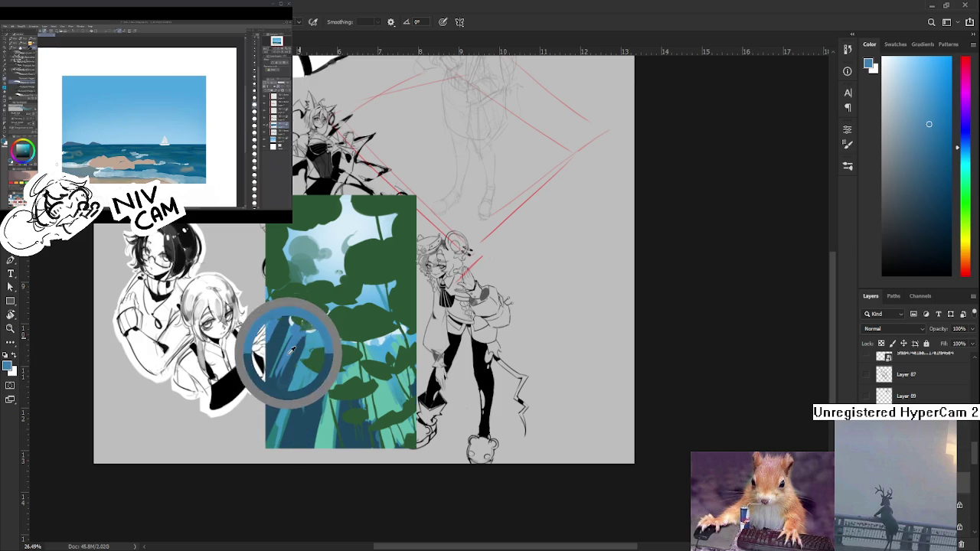
pyautogui.keyDown('alt'); pyautogui.click(285, 380); pyautogui.keyUp('alt')
pyautogui.keyDown('alt'); pyautogui.click(287, 374); pyautogui.keyUp('alt')
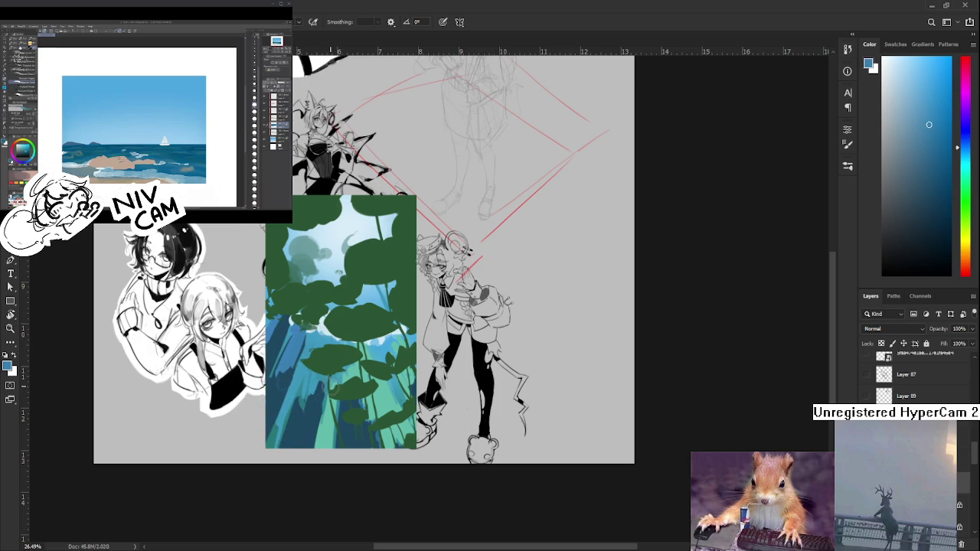
pyautogui.hotkey('ctrl', '-')
pyautogui.hotkey('ctrl', '-')
pyautogui.hotkey('ctrl', '-')
pyautogui.hotkey('ctrl', '-')
pyautogui.hotkey('ctrl', '-')
pyautogui.hotkey('ctrl', '-')
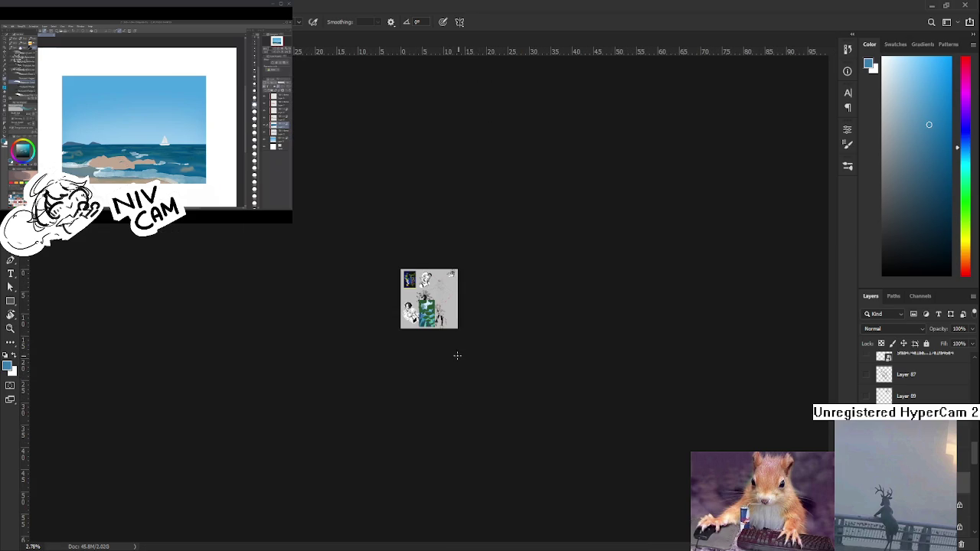
# Sample a dark blue and paint strokes beneath the central lily pad
pyautogui.hotkey('ctrl', '+')
pyautogui.hotkey('ctrl', '+')
pyautogui.hotkey('ctrl', '+')
pyautogui.hotkey('ctrl', '+')
pyautogui.hotkey('ctrl', '+')
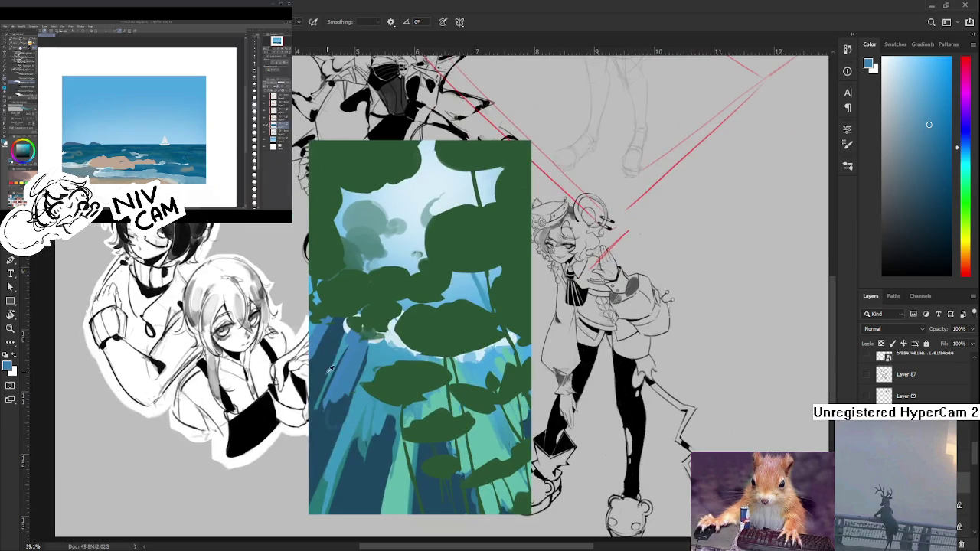
pyautogui.keyDown('alt'); pyautogui.click(335, 415); pyautogui.keyUp('alt')
pyautogui.click(377, 346)
pyautogui.keyDown('alt'); pyautogui.click(389, 347); pyautogui.keyUp('alt')
pyautogui.moveTo(390, 347)
pyautogui.mouseDown()
pyautogui.moveTo(414, 363)
pyautogui.moveTo(382, 368)
pyautogui.mouseUp()
# Erase the excess blue and toggle between Eraser and Brush to refine the edges
pyautogui.press('e')
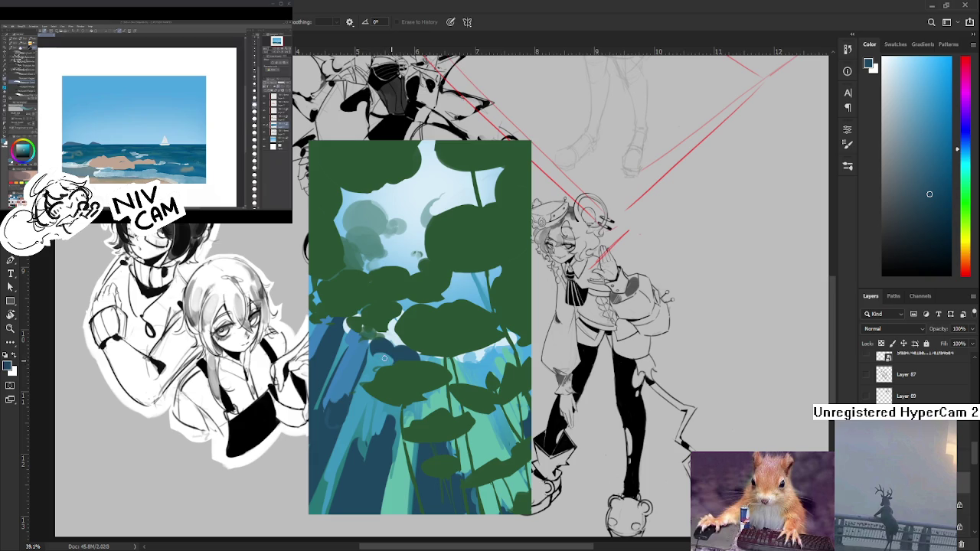
pyautogui.moveTo(392, 360); pyautogui.dragTo(397, 362)
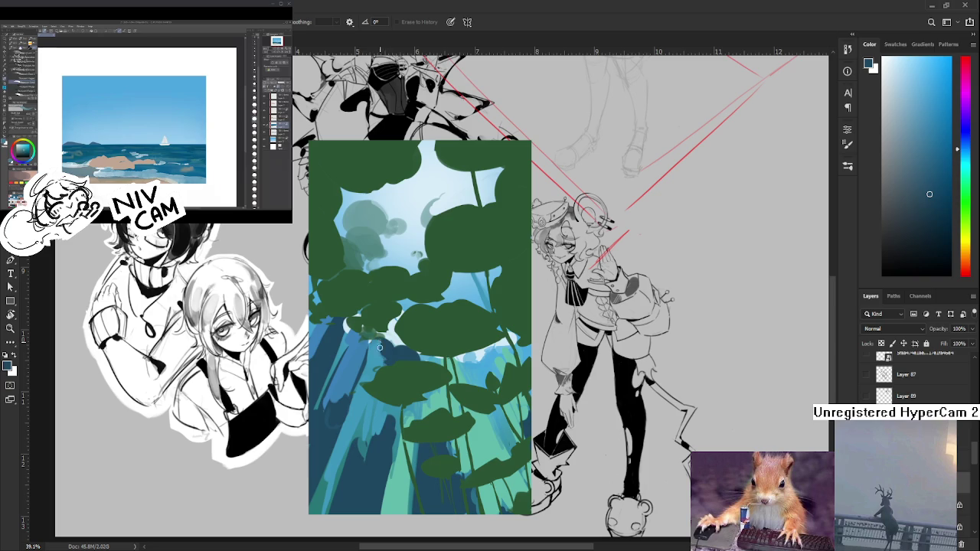
pyautogui.press('b')
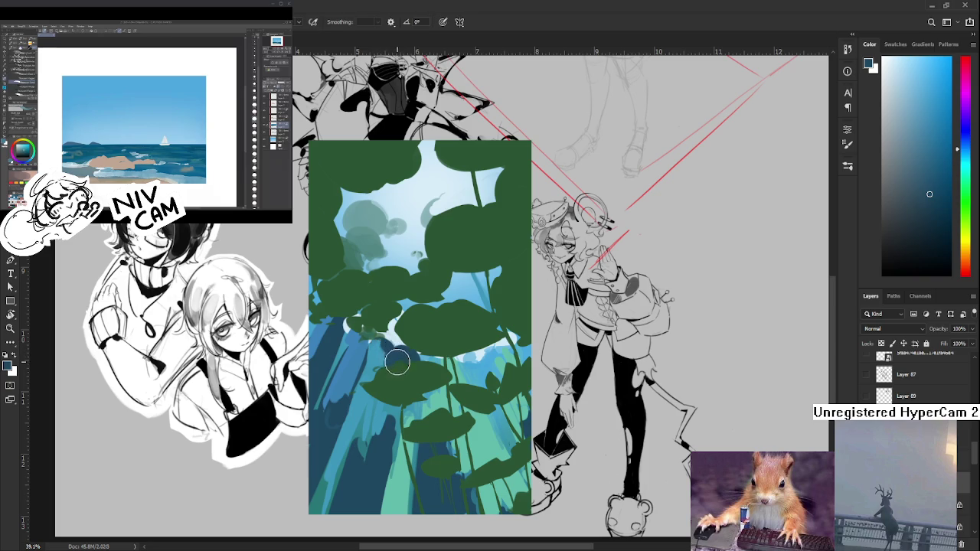
pyautogui.press('e')
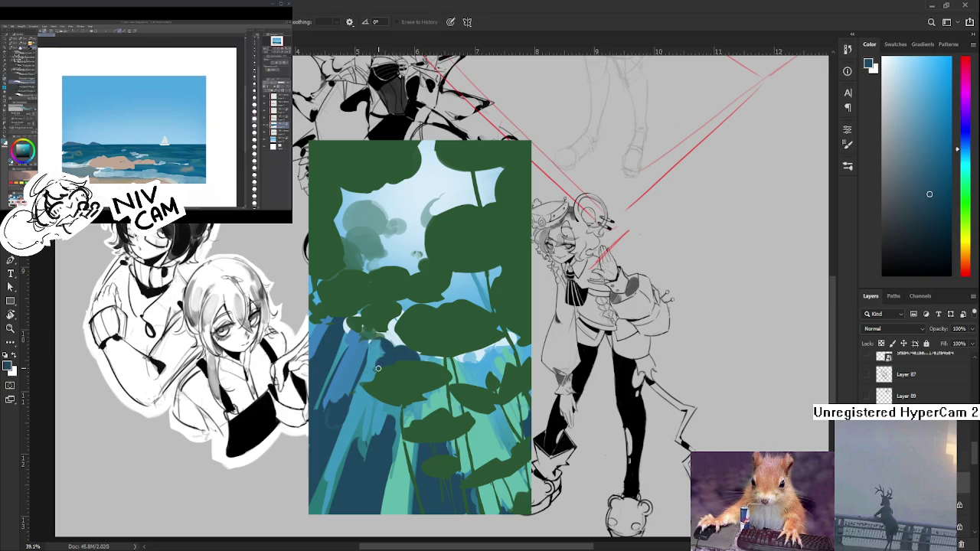
pyautogui.press('b')
pyautogui.press('e')
pyautogui.press('b')
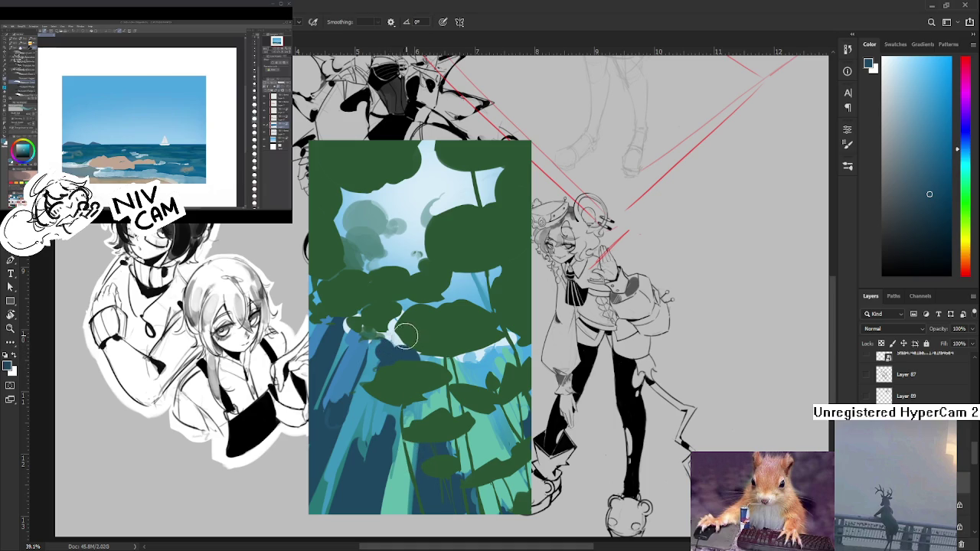
# Sample pale blue, green and blue-teal tones around the central lily pad
pyautogui.keyDown('alt'); pyautogui.click(390, 329); pyautogui.keyUp('alt')
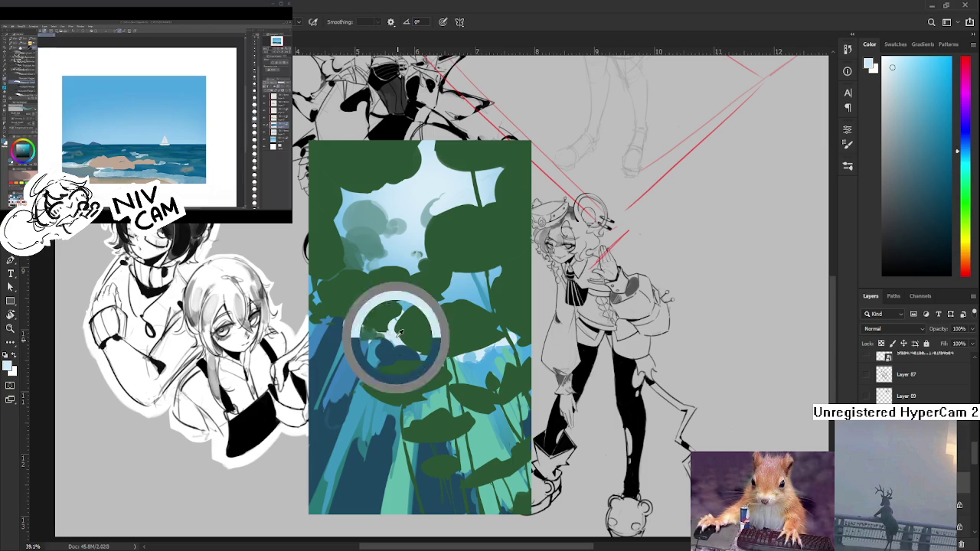
pyautogui.keyDown('alt'); pyautogui.click(395, 337); pyautogui.keyUp('alt')
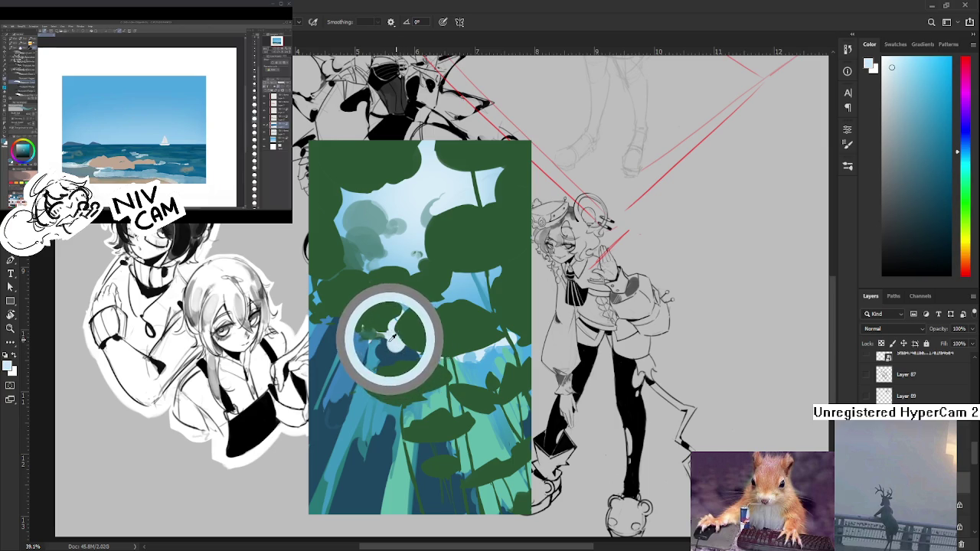
pyautogui.keyDown('alt'); pyautogui.click(395, 335); pyautogui.keyUp('alt')
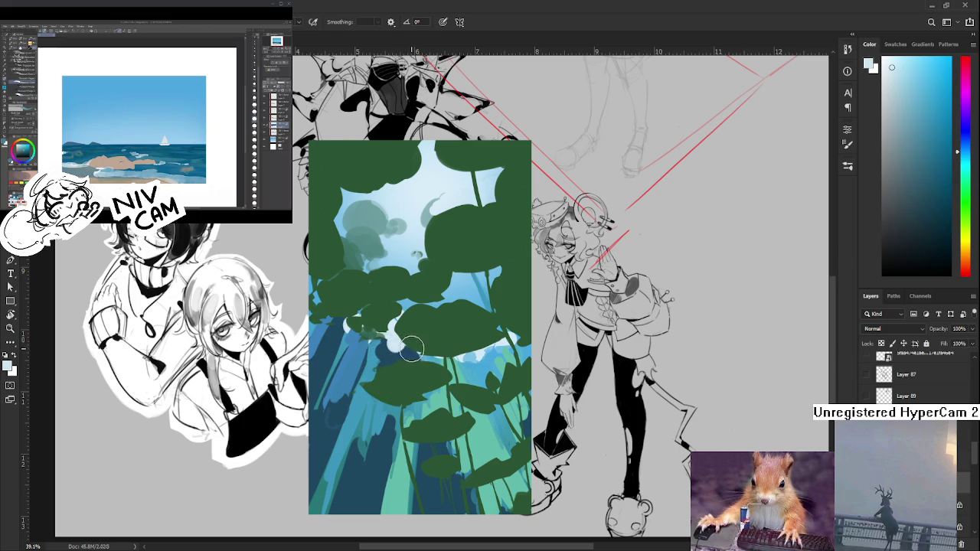
pyautogui.keyDown('alt'); pyautogui.click(407, 340); pyautogui.keyUp('alt')
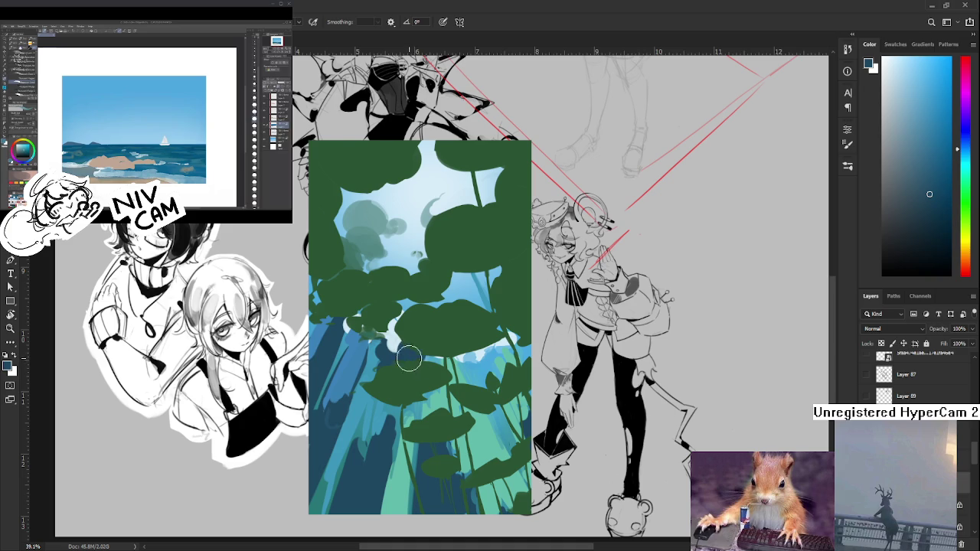
pyautogui.keyDown('alt'); pyautogui.click(386, 341); pyautogui.keyUp('alt')
pyautogui.keyDown('alt'); pyautogui.click(396, 341); pyautogui.keyUp('alt')
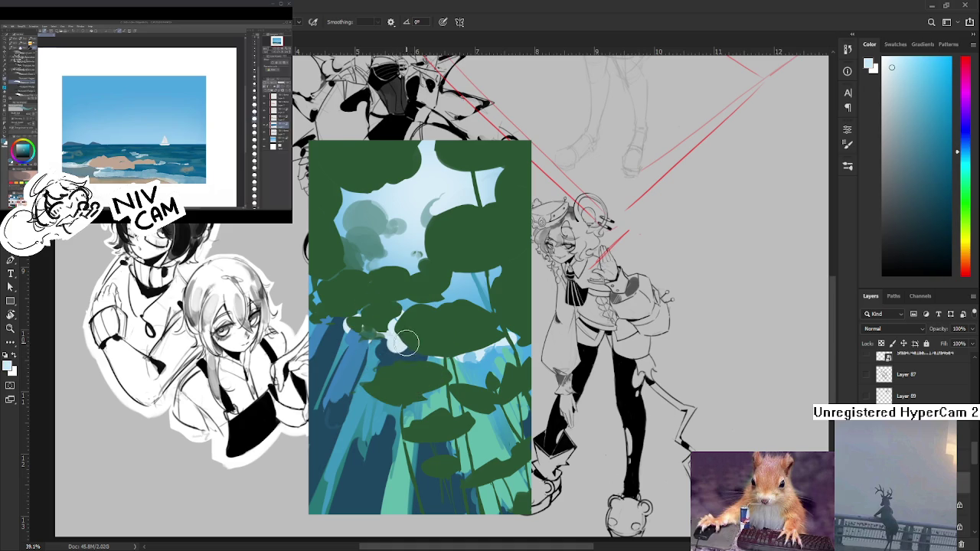
pyautogui.keyDown('alt'); pyautogui.click(408, 345); pyautogui.keyUp('alt')
pyautogui.keyDown('alt'); pyautogui.click(410, 350); pyautogui.keyUp('alt')
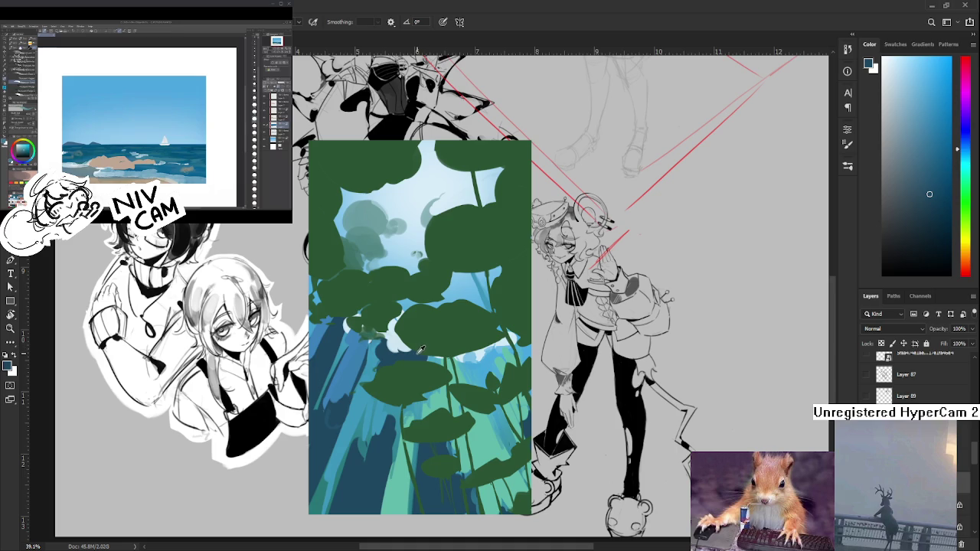
pyautogui.keyDown('alt'); pyautogui.click(409, 351); pyautogui.keyUp('alt')
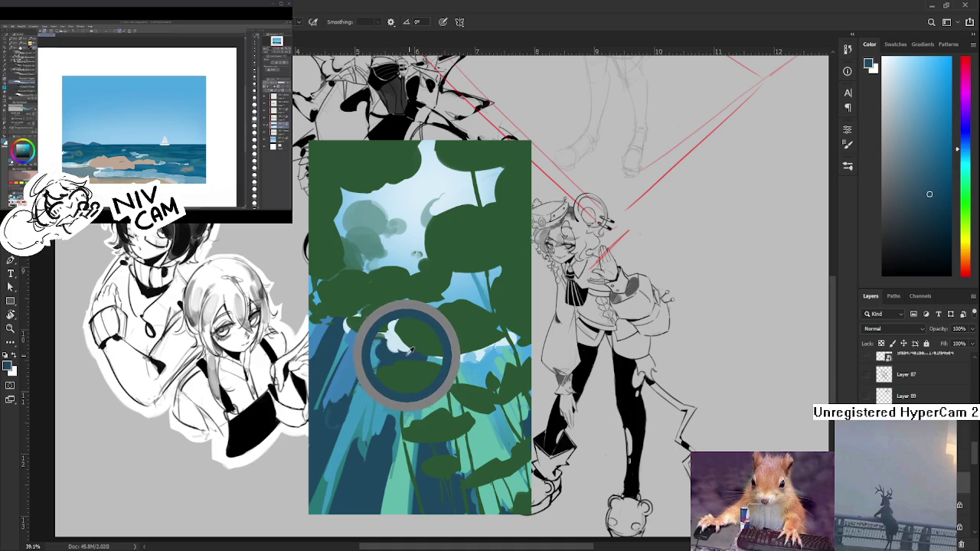
# Pick a very light blue and brush cloudy light patches along the leaf bottoms
pyautogui.keyDown('alt'); pyautogui.click(418, 354); pyautogui.keyUp('alt')
pyautogui.keyDown('alt'); pyautogui.click(419, 348); pyautogui.keyUp('alt')
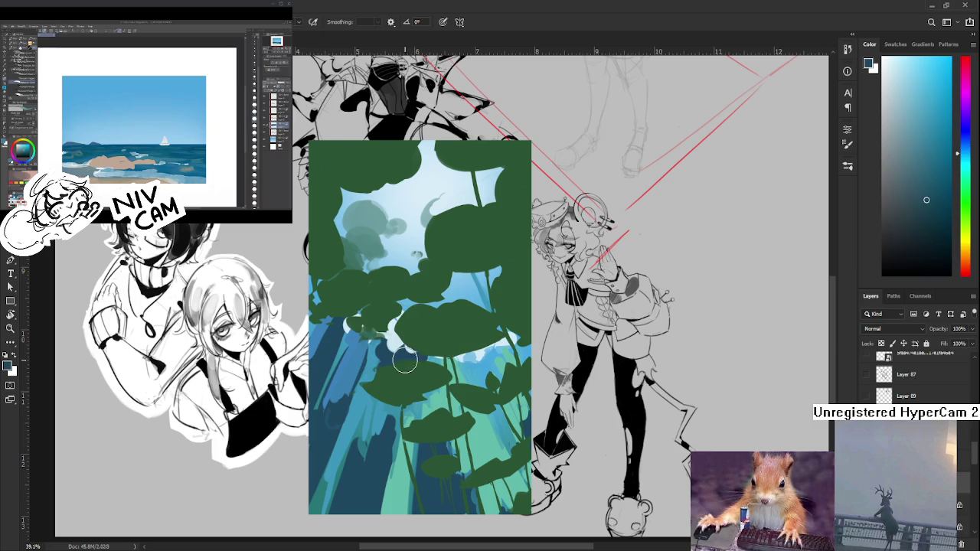
pyautogui.keyDown('alt'); pyautogui.click(411, 339); pyautogui.keyUp('alt')
pyautogui.keyDown('alt'); pyautogui.click(408, 338); pyautogui.keyUp('alt')
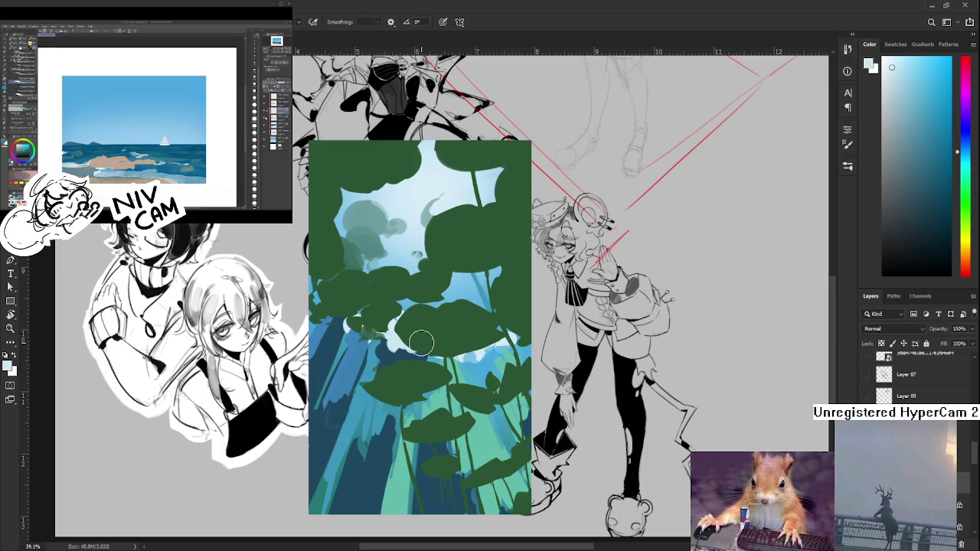
pyautogui.keyDown('alt'); pyautogui.click(398, 335); pyautogui.keyUp('alt')
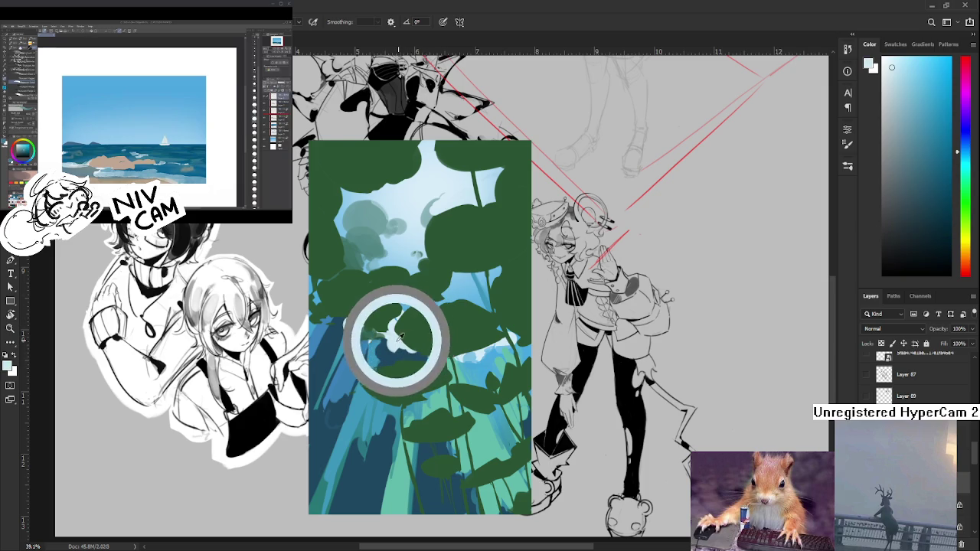
pyautogui.keyDown('alt'); pyautogui.click(389, 334); pyautogui.keyUp('alt')
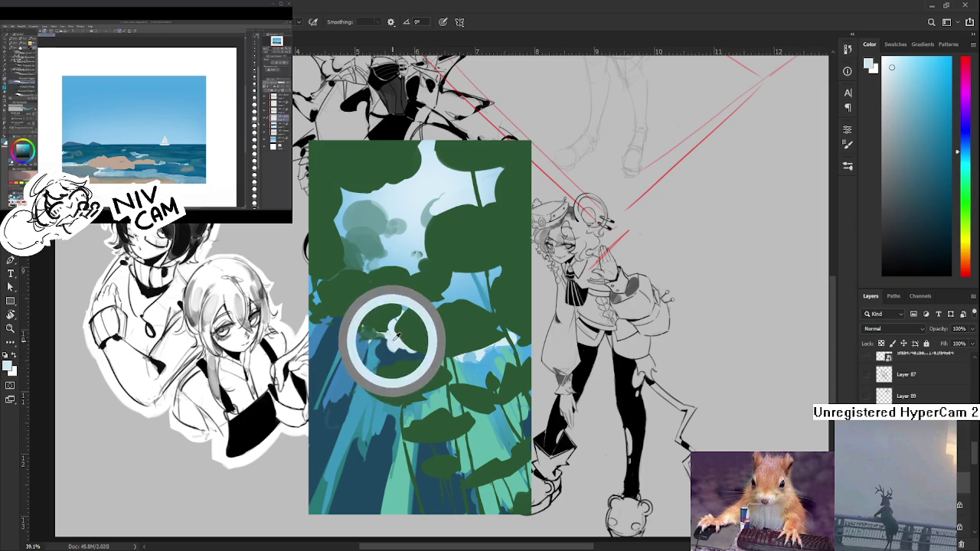
pyautogui.keyDown('alt'); pyautogui.click(394, 337); pyautogui.keyUp('alt')
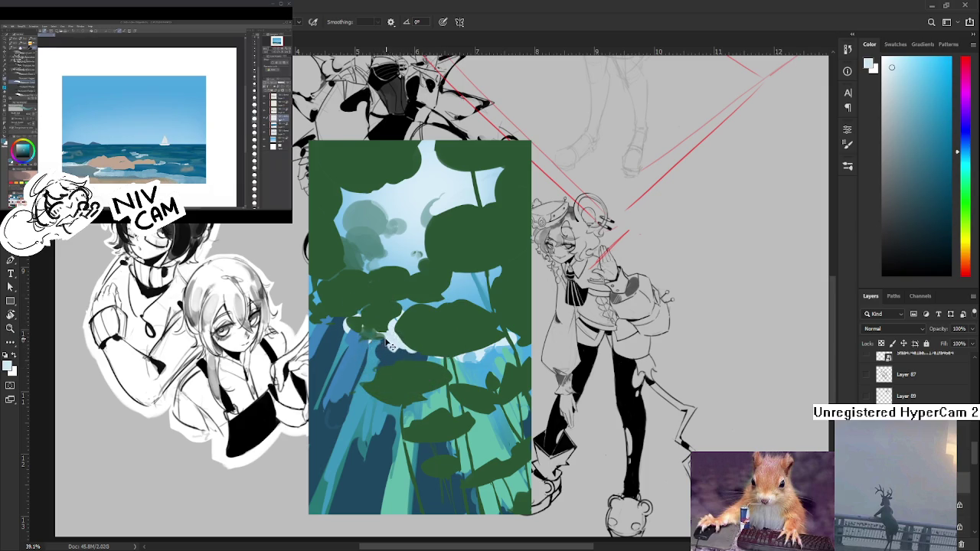
pyautogui.moveTo(375, 336)
pyautogui.mouseDown()
pyautogui.moveTo(509, 334)
pyautogui.moveTo(498, 339)
pyautogui.mouseUp()
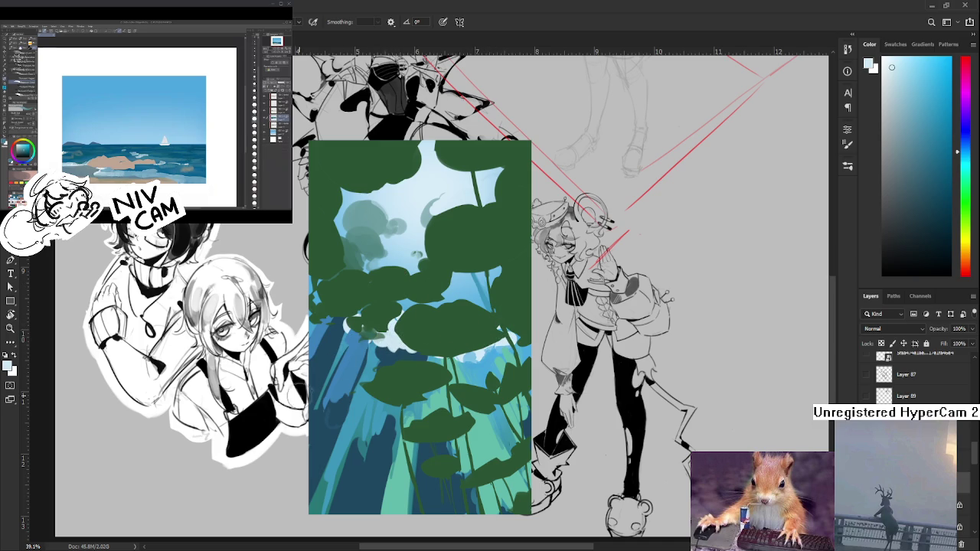
# Sample blues from the lower-left and brush darker blue strokes there
pyautogui.keyDown('alt'); pyautogui.click(317, 416); pyautogui.keyUp('alt')
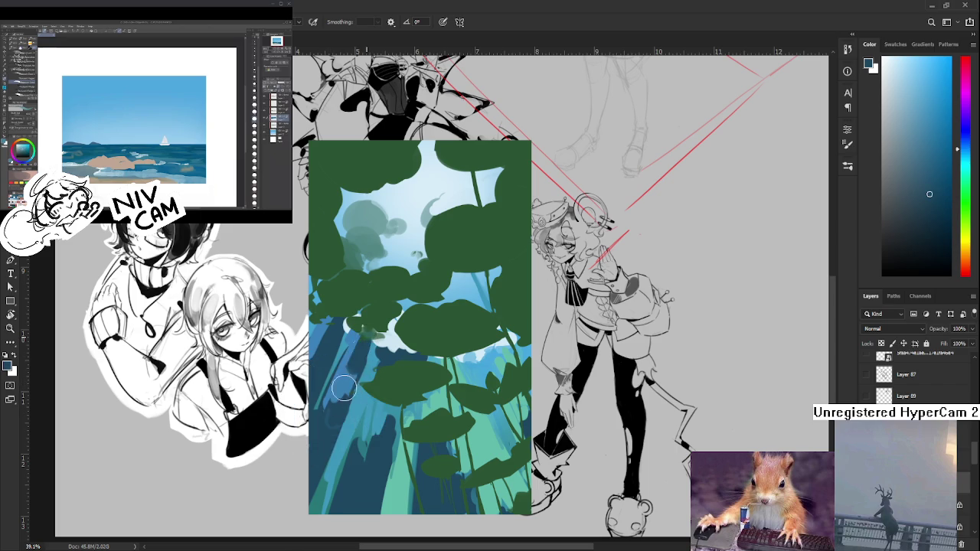
pyautogui.keyDown('alt'); pyautogui.click(339, 395); pyautogui.keyUp('alt')
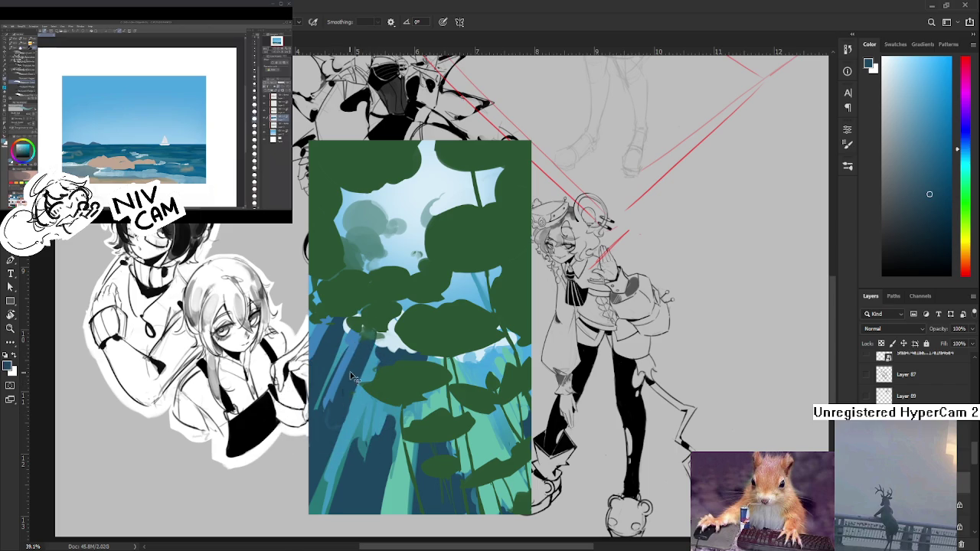
pyautogui.keyDown('alt'); pyautogui.click(370, 334); pyautogui.keyUp('alt')
pyautogui.keyDown('alt'); pyautogui.click(328, 421); pyautogui.keyUp('alt')
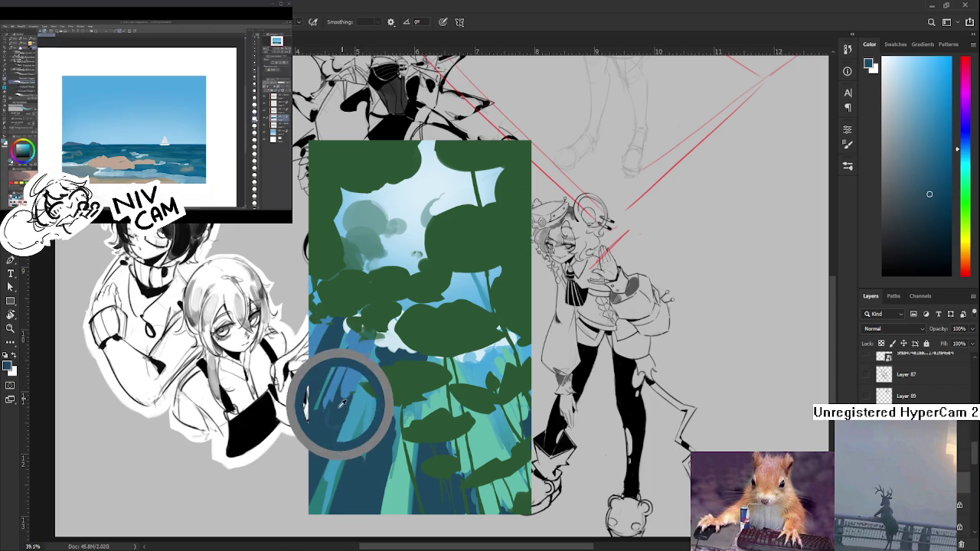
pyautogui.keyDown('alt'); pyautogui.click(340, 411); pyautogui.keyUp('alt')
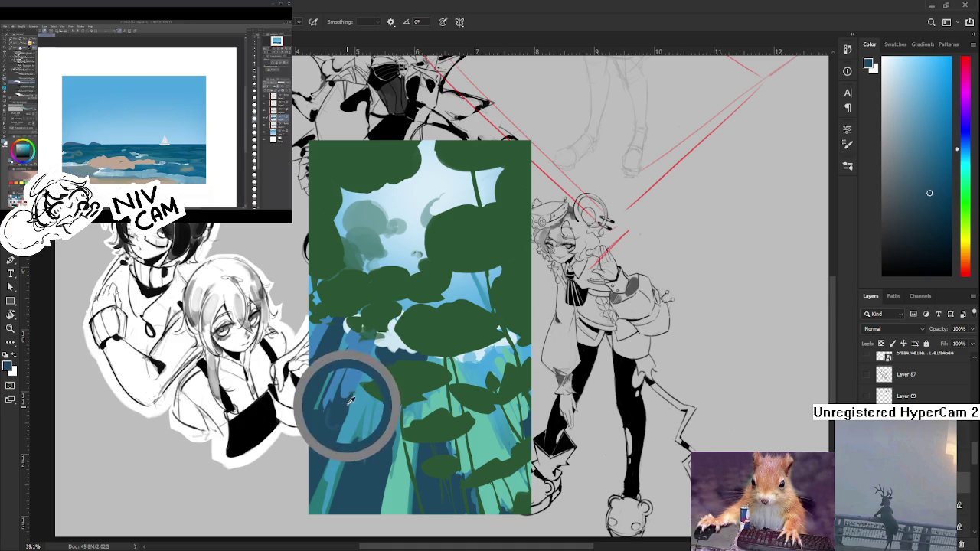
pyautogui.keyDown('alt'); pyautogui.click(343, 405); pyautogui.keyUp('alt')
pyautogui.keyDown('alt'); pyautogui.click(343, 406); pyautogui.keyUp('alt')
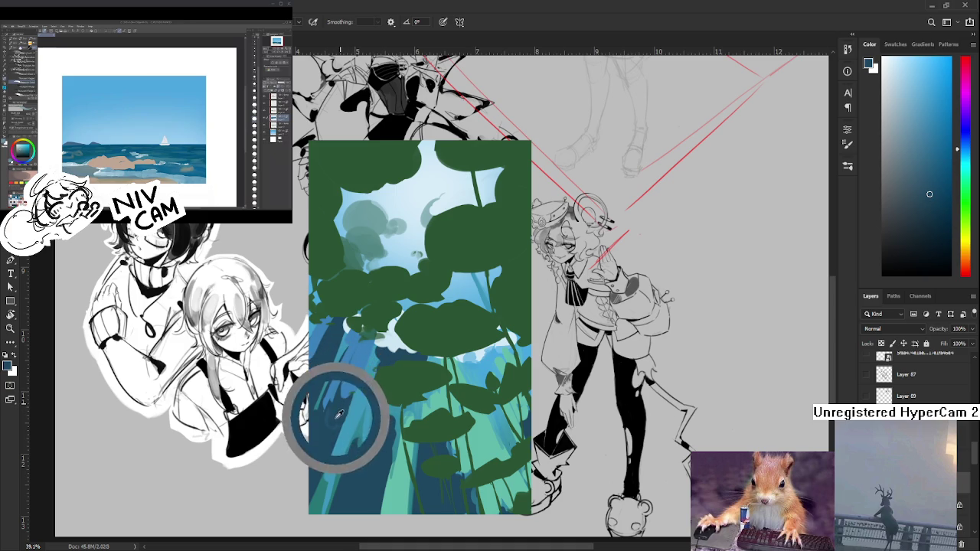
pyautogui.moveTo(356, 368)
pyautogui.mouseDown()
pyautogui.moveTo(364, 350)
pyautogui.moveTo(359, 359)
pyautogui.mouseUp()
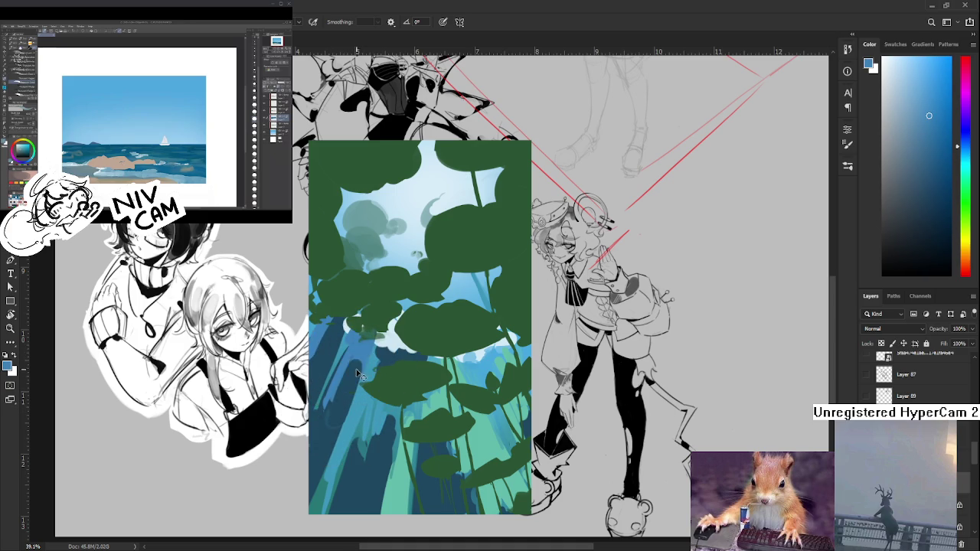
pyautogui.keyDown('alt'); pyautogui.click(345, 400); pyautogui.keyUp('alt')
pyautogui.moveTo(344, 373); pyautogui.dragTo(328, 421)
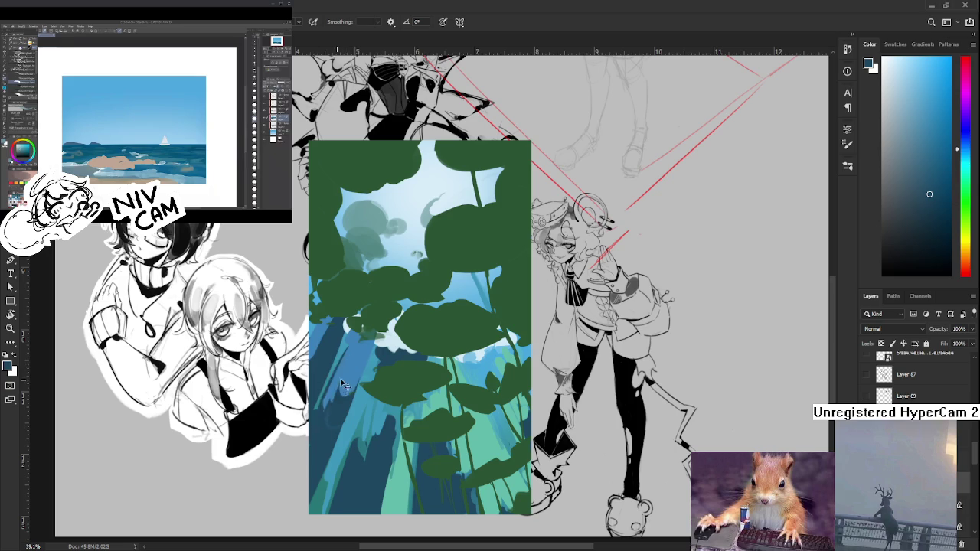
pyautogui.keyDown('alt'); pyautogui.click(352, 359); pyautogui.keyUp('alt')
pyautogui.keyDown('alt'); pyautogui.click(335, 412); pyautogui.keyUp('alt')
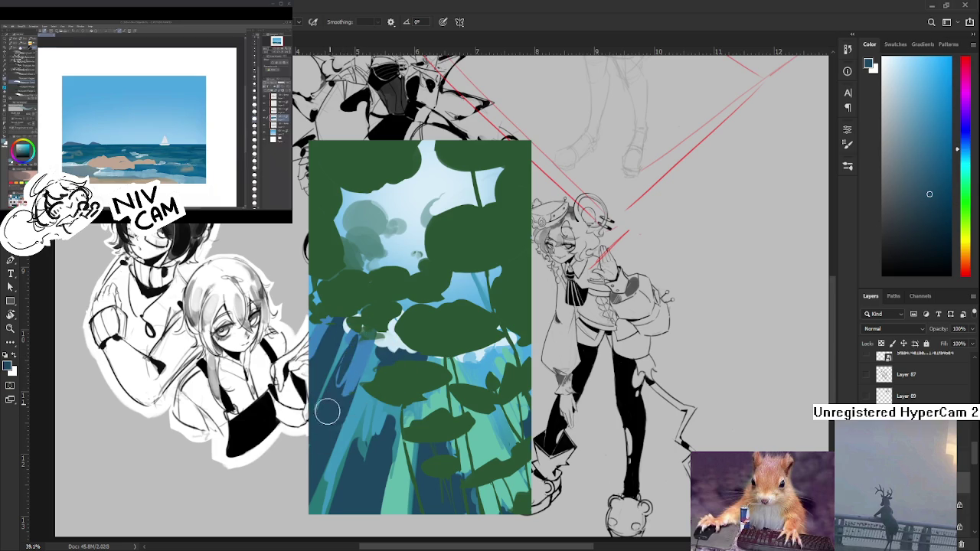
# Recentre the view and sample lighter and darker blues from the painting
pyautogui.moveTo(381, 360); pyautogui.dragTo(377, 337)
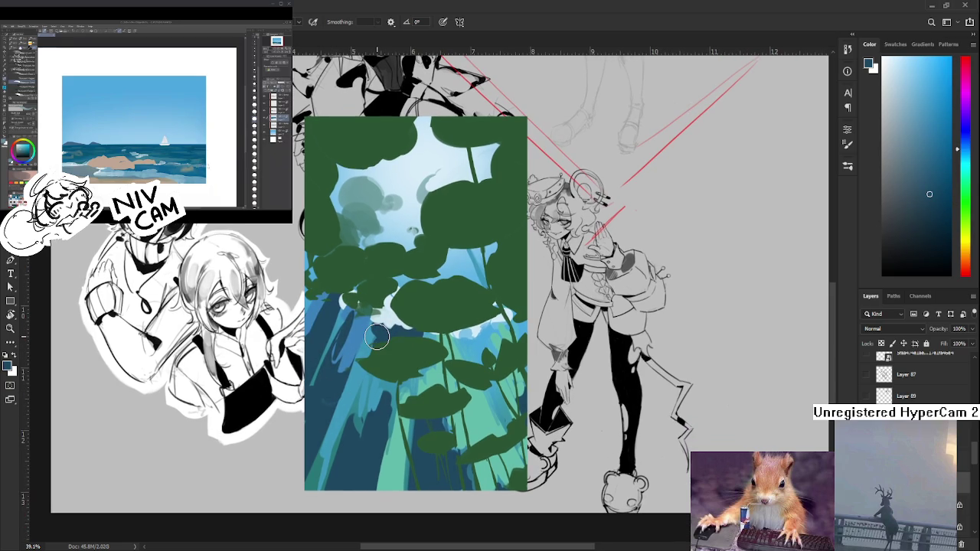
pyautogui.scroll(-2, 376, 337)
pyautogui.scroll(-1, 390, 368)
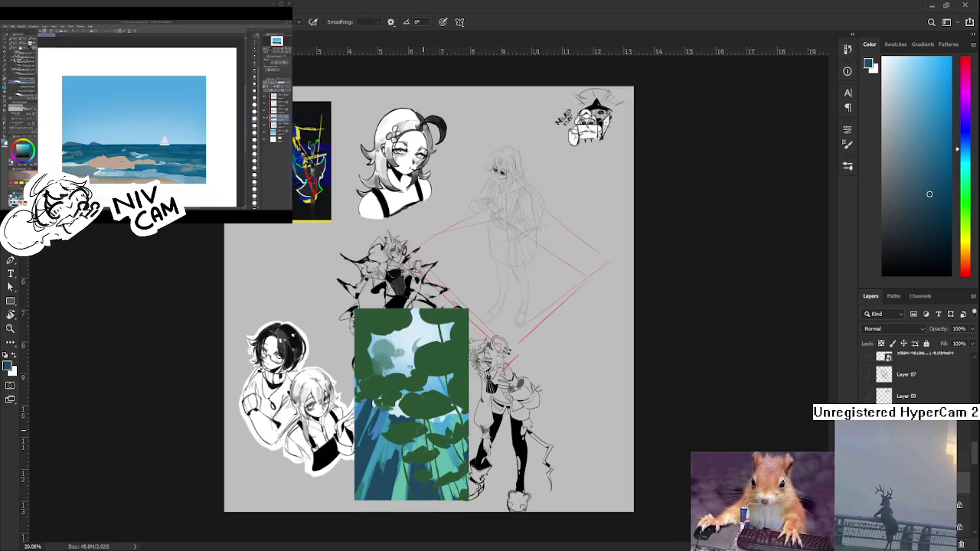
pyautogui.scroll(2, 406, 406)
pyautogui.scroll(1, 426, 451)
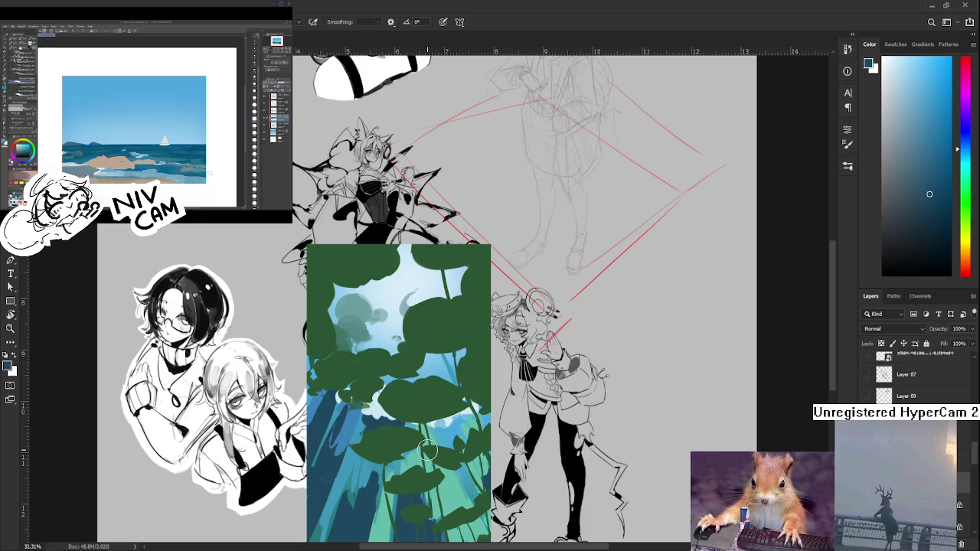
pyautogui.moveTo(430, 389)
pyautogui.mouseDown()
pyautogui.moveTo(417, 354)
pyautogui.moveTo(372, 387)
pyautogui.mouseUp()
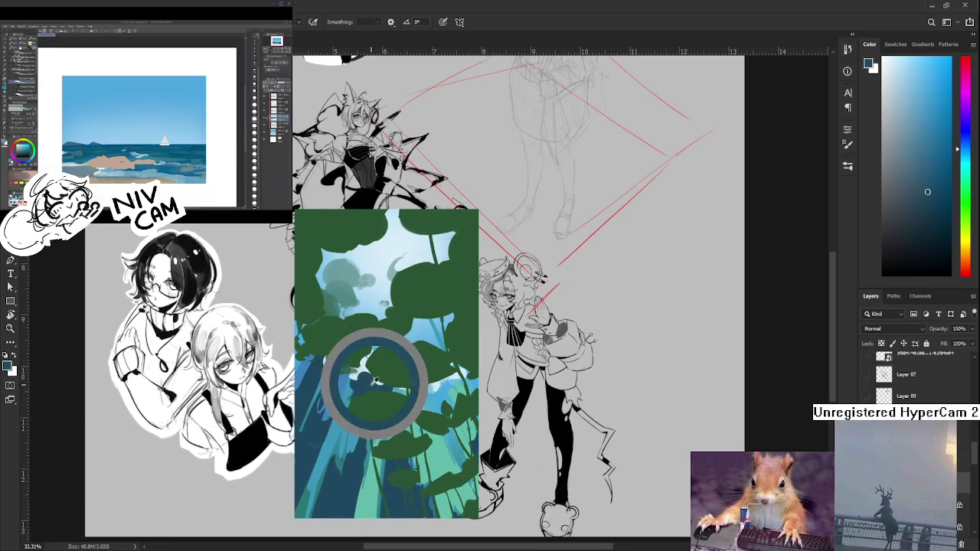
pyautogui.moveTo(375, 381)
pyautogui.mouseDown()
pyautogui.moveTo(366, 370)
pyautogui.moveTo(362, 378)
pyautogui.mouseUp()
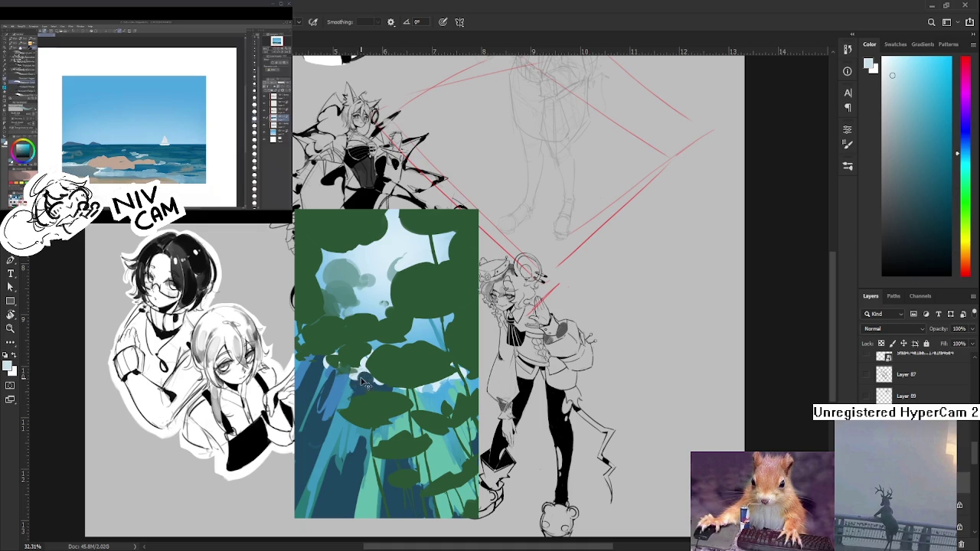
pyautogui.moveTo(359, 380)
pyautogui.mouseDown()
pyautogui.moveTo(374, 372)
pyautogui.moveTo(366, 376)
pyautogui.mouseUp()
pyautogui.keyDown('alt'); pyautogui.click(361, 374); pyautogui.keyUp('alt')
pyautogui.keyDown('alt'); pyautogui.click(364, 372); pyautogui.keyUp('alt')
pyautogui.keyDown('alt'); pyautogui.click(361, 375); pyautogui.keyUp('alt')
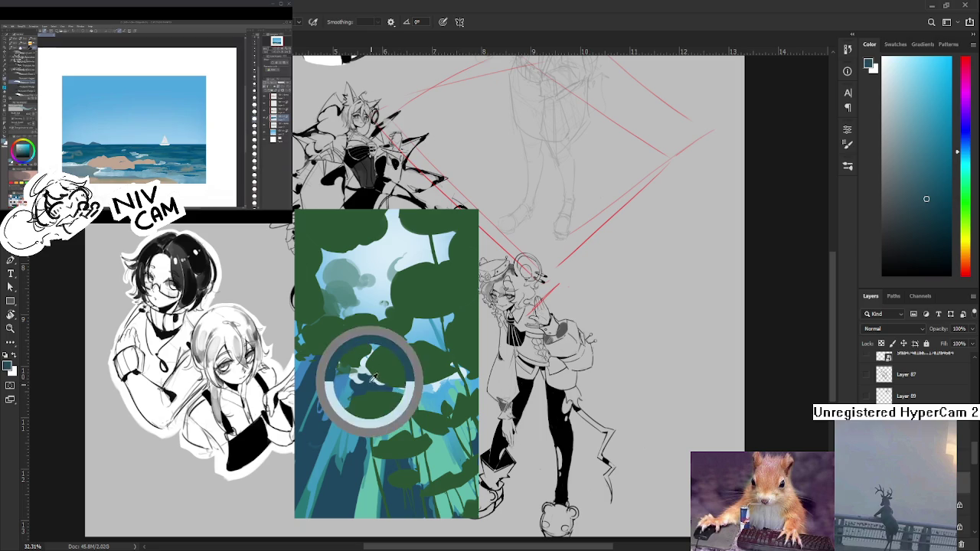
# Resample blues where the leaves meet the dark water
pyautogui.keyDown('alt'); pyautogui.click(355, 372); pyautogui.keyUp('alt')
pyautogui.keyDown('alt'); pyautogui.click(360, 377); pyautogui.keyUp('alt')
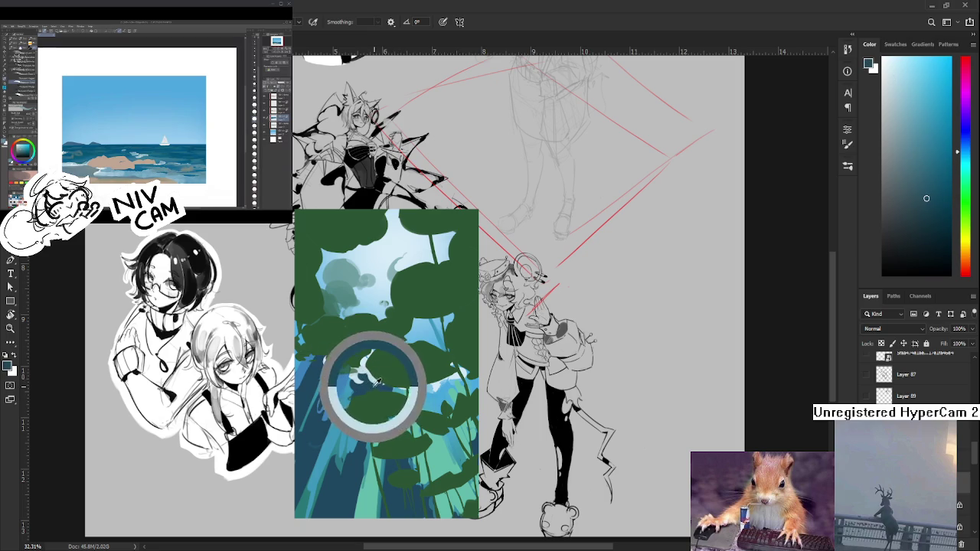
pyautogui.keyDown('alt'); pyautogui.click(352, 372); pyautogui.keyUp('alt')
pyautogui.keyDown('alt'); pyautogui.click(367, 373); pyautogui.keyUp('alt')
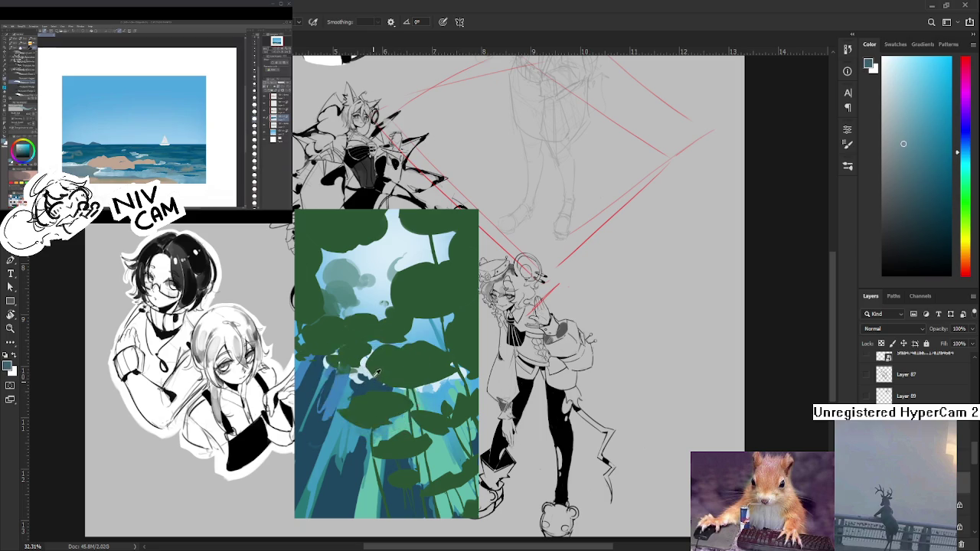
pyautogui.keyDown('alt'); pyautogui.click(371, 371); pyautogui.keyUp('alt')
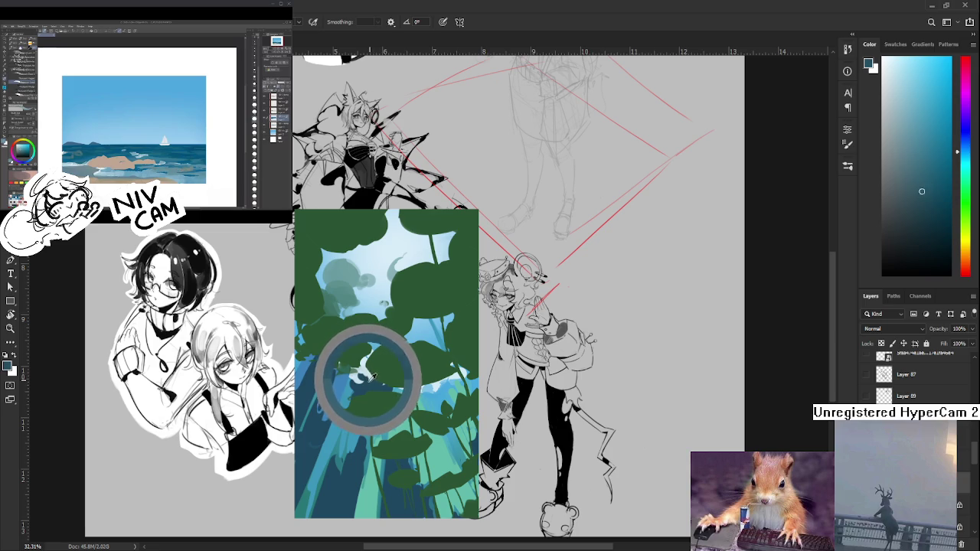
pyautogui.keyDown('alt'); pyautogui.click(372, 374); pyautogui.keyUp('alt')
pyautogui.keyDown('alt'); pyautogui.click(358, 375); pyautogui.keyUp('alt')
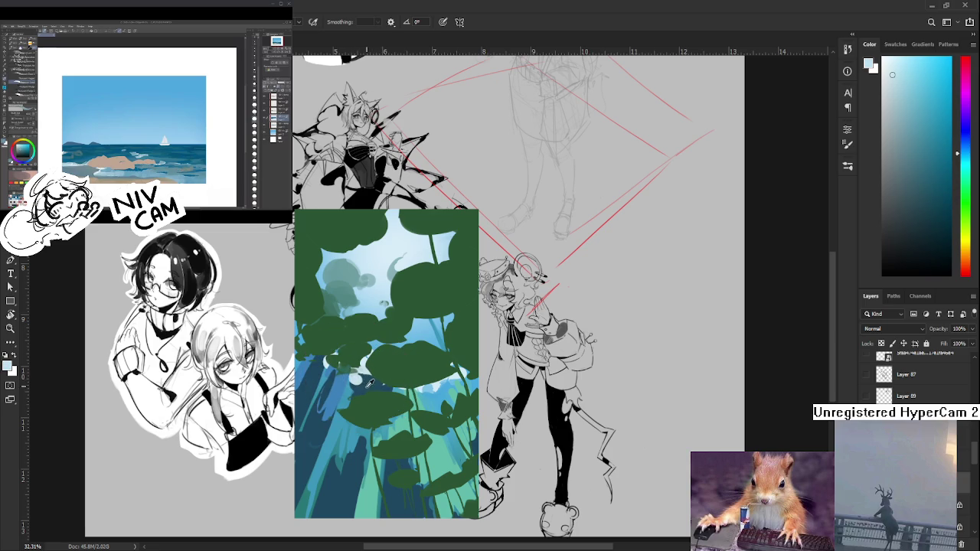
pyautogui.keyDown('alt'); pyautogui.click(372, 380); pyautogui.keyUp('alt')
pyautogui.keyDown('alt'); pyautogui.click(371, 372); pyautogui.keyUp('alt')
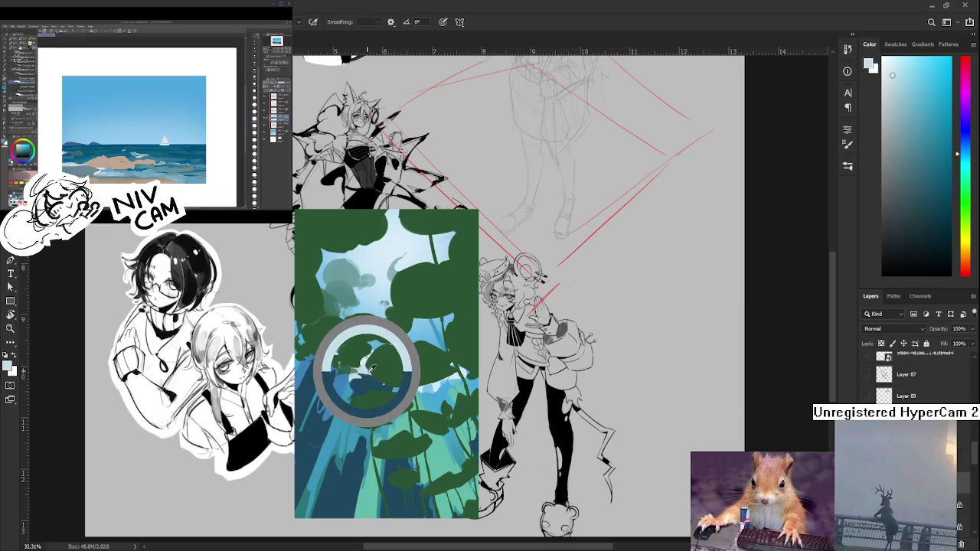
pyautogui.keyDown('alt'); pyautogui.click(362, 375); pyautogui.keyUp('alt')
pyautogui.keyDown('alt'); pyautogui.click(369, 367); pyautogui.keyUp('alt')
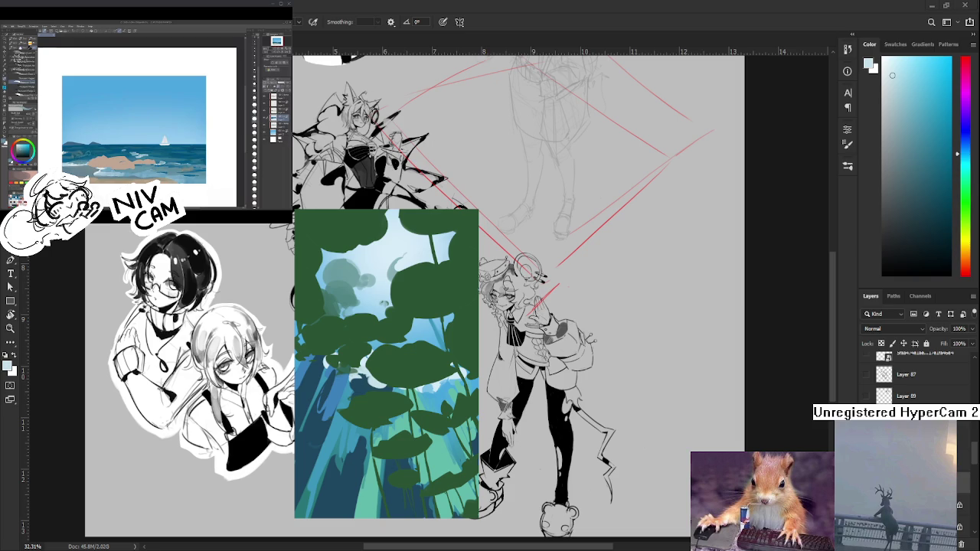
# Sample medium, darker and cyan blues near the left-edge pads, ending on a lighter blue
pyautogui.keyDown('alt'); pyautogui.click(331, 352); pyautogui.keyUp('alt')
pyautogui.keyDown('alt'); pyautogui.click(344, 380); pyautogui.keyUp('alt')
pyautogui.keyDown('alt'); pyautogui.click(326, 375); pyautogui.keyUp('alt')
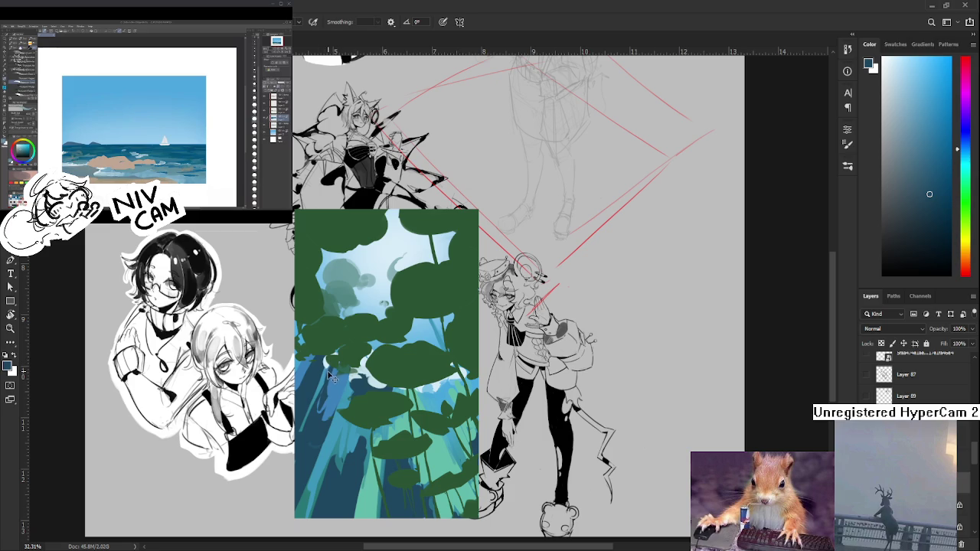
pyautogui.keyDown('alt'); pyautogui.click(321, 388); pyautogui.keyUp('alt')
pyautogui.keyDown('alt'); pyautogui.click(323, 369); pyautogui.keyUp('alt')
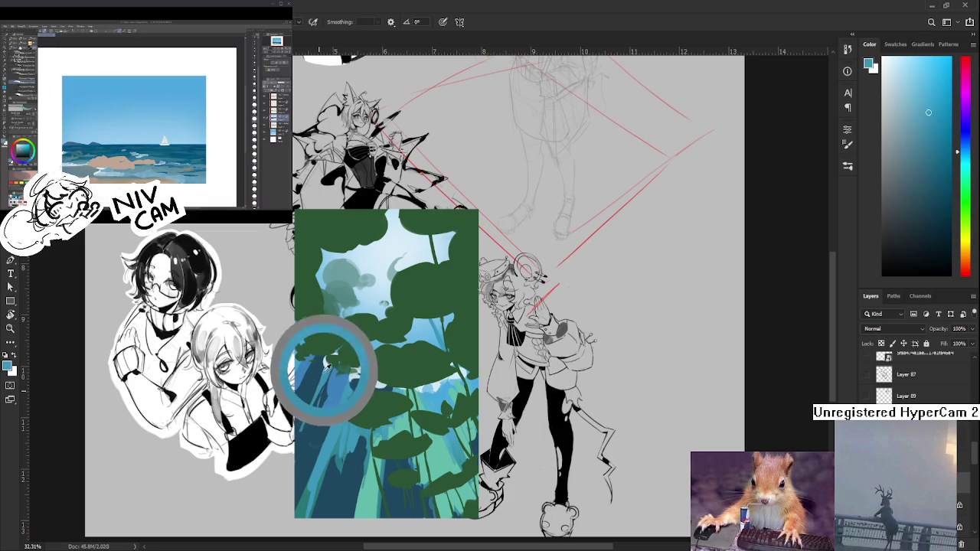
pyautogui.keyDown('alt'); pyautogui.click(321, 376); pyautogui.keyUp('alt')
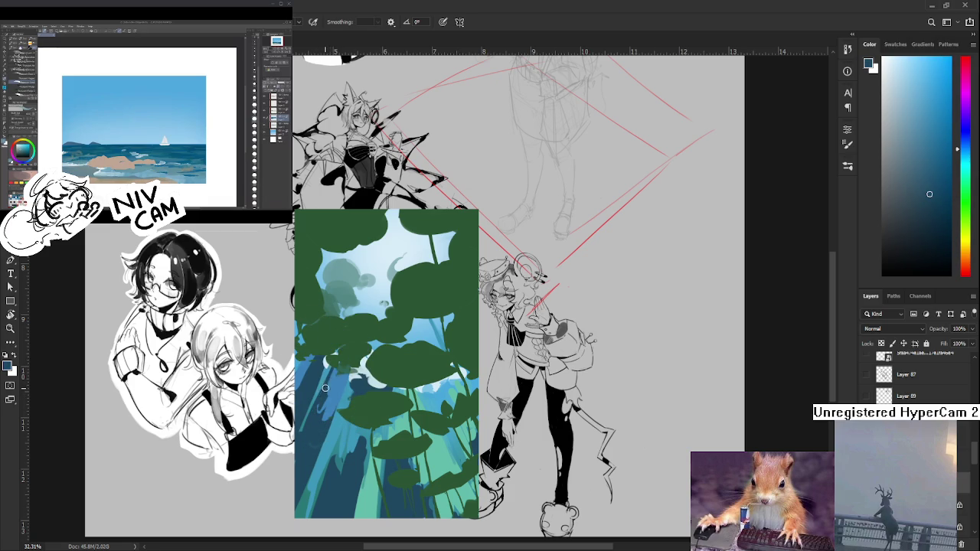
pyautogui.keyDown('alt'); pyautogui.click(336, 376); pyautogui.keyUp('alt')
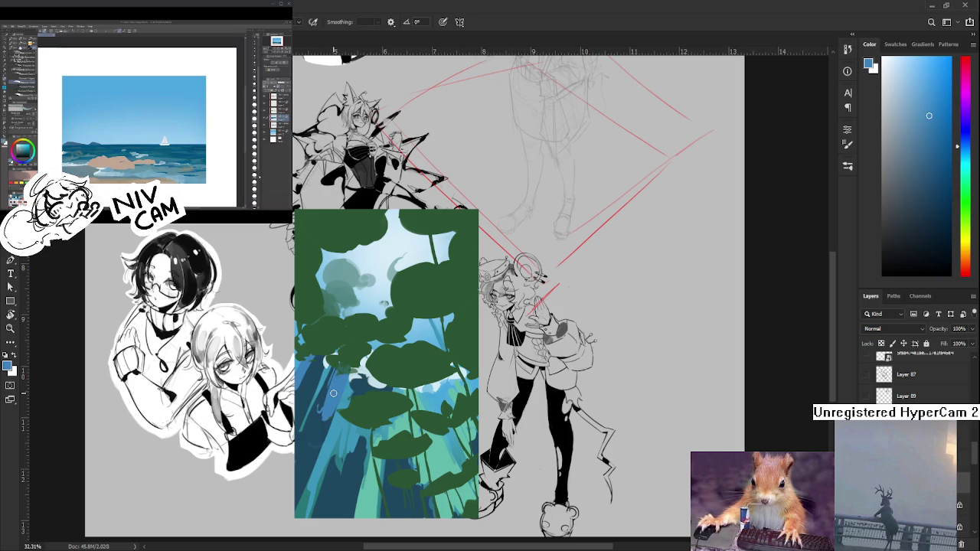
pyautogui.scroll(-3, 340, 387)
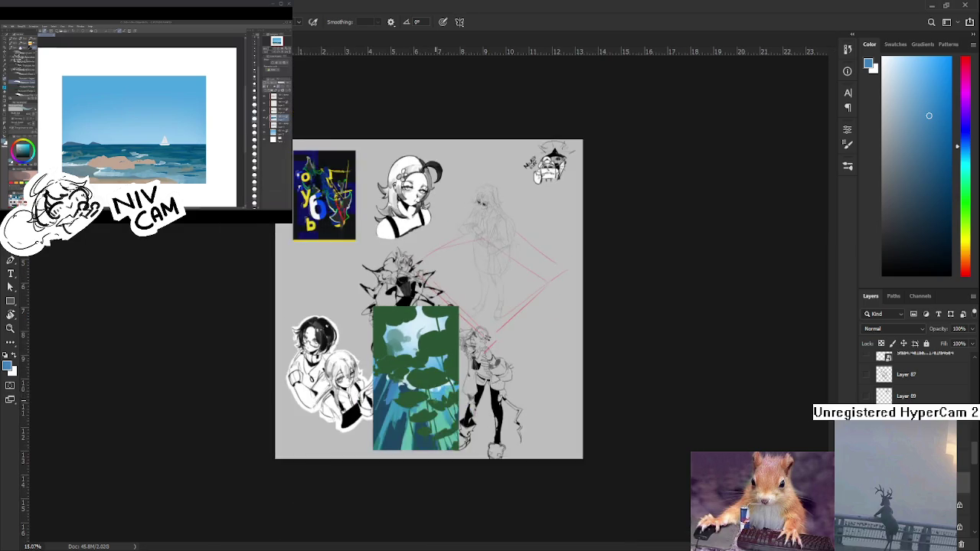
# Eyedrop several lighter blues from the lily-pad painting to look for the right shade
pyautogui.scroll(3, 434, 398)
pyautogui.moveTo(435, 396); pyautogui.dragTo(412, 339)
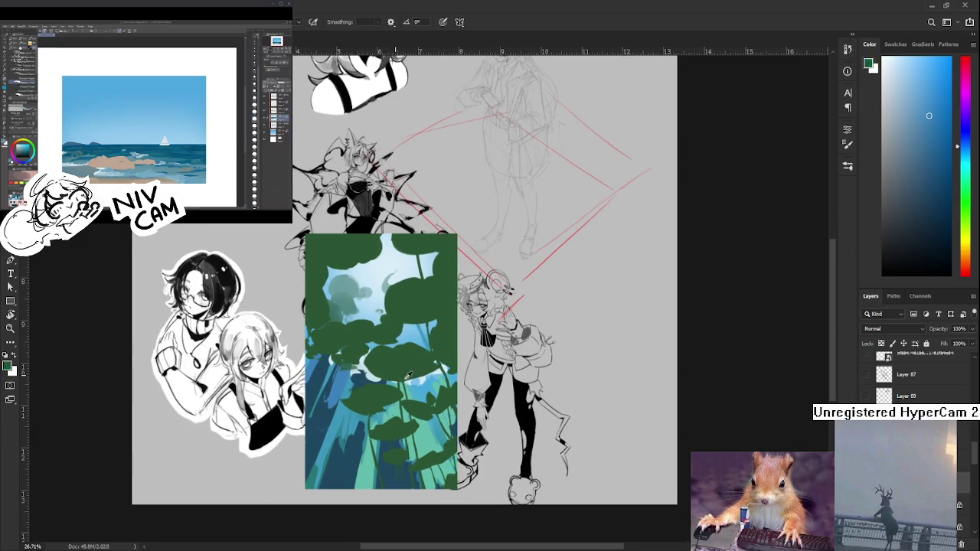
pyautogui.keyDown('alt'); pyautogui.click(402, 373); pyautogui.keyUp('alt')
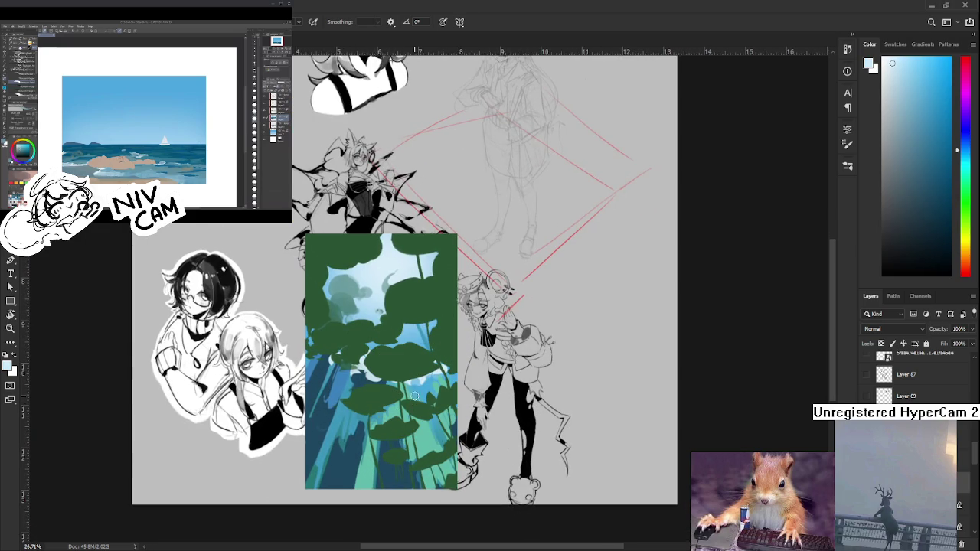
pyautogui.keyDown('alt'); pyautogui.click(437, 390); pyautogui.keyUp('alt')
pyautogui.keyDown('alt'); pyautogui.click(420, 376); pyautogui.keyUp('alt')
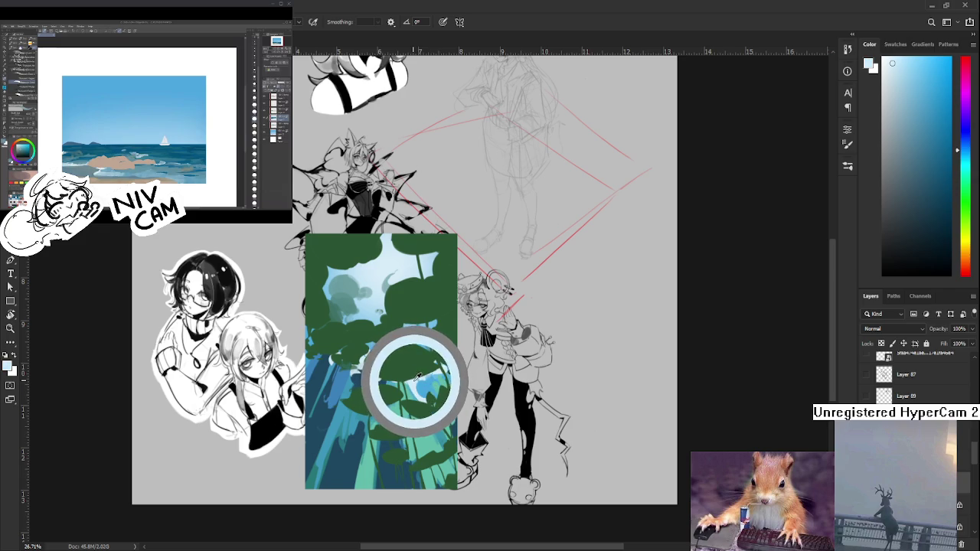
pyautogui.moveTo(419, 376); pyautogui.dragTo(424, 378)
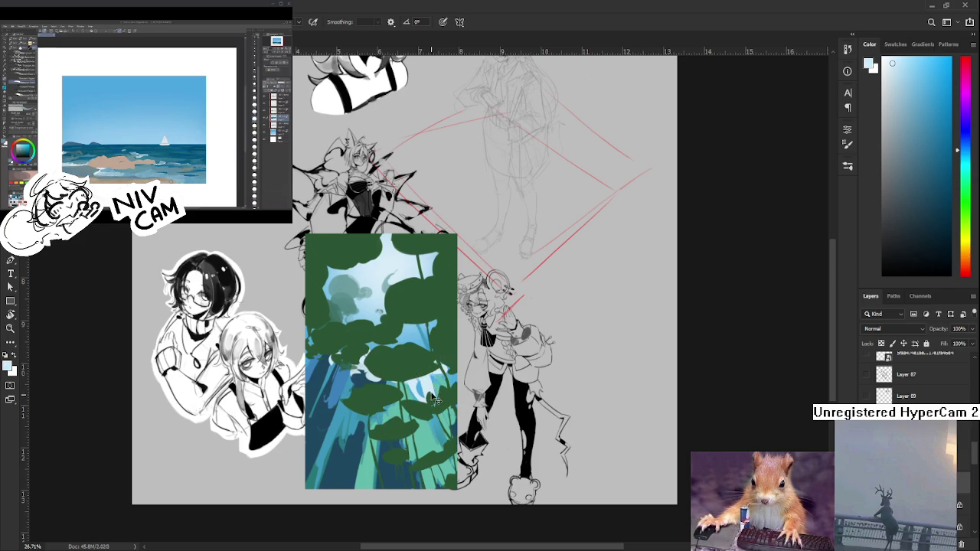
pyautogui.keyDown('alt'); pyautogui.click(419, 377); pyautogui.keyUp('alt')
pyautogui.keyDown('alt'); pyautogui.click(433, 373); pyautogui.keyUp('alt')
# Sample the lower-right plant stems until a light teal is the foreground colour
pyautogui.keyDown('alt'); pyautogui.click(435, 421); pyautogui.keyUp('alt')
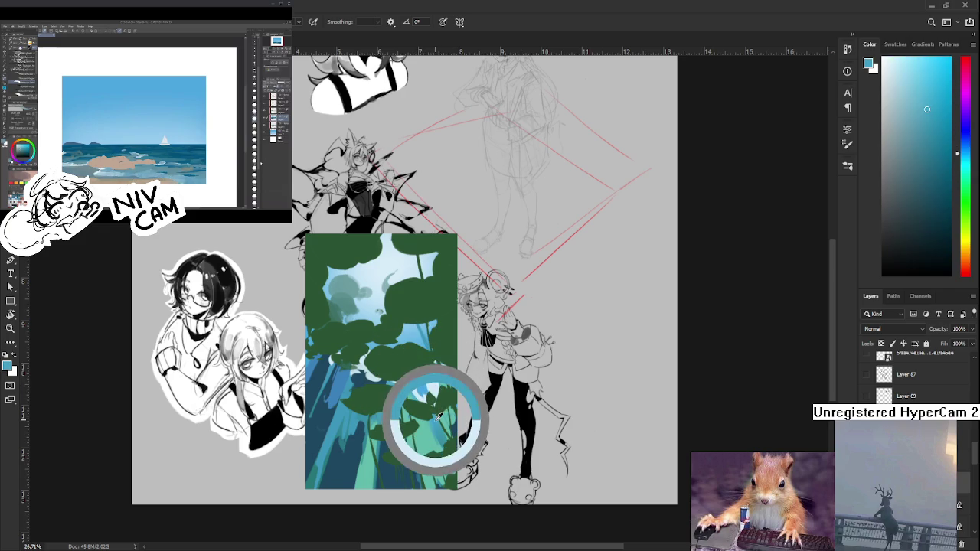
pyautogui.keyDown('alt'); pyautogui.click(434, 390); pyautogui.keyUp('alt')
pyautogui.keyDown('alt'); pyautogui.click(421, 387); pyautogui.keyUp('alt')
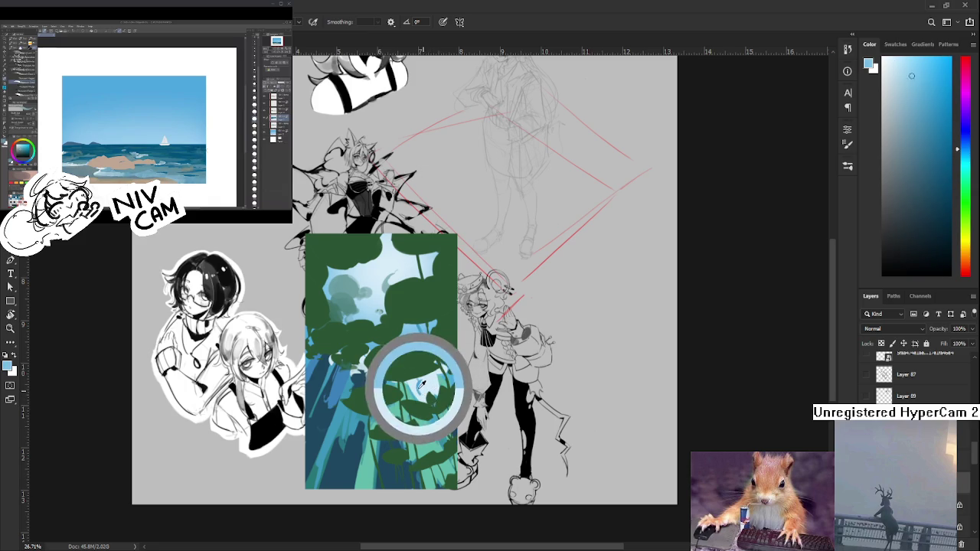
pyautogui.keyDown('alt'); pyautogui.click(427, 389); pyautogui.keyUp('alt')
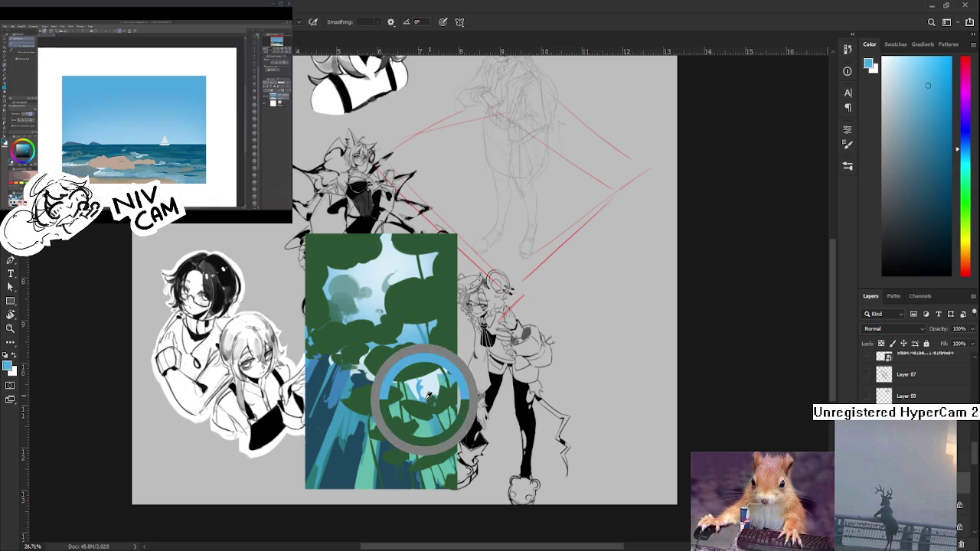
pyautogui.keyDown('alt'); pyautogui.click(436, 394); pyautogui.keyUp('alt')
pyautogui.keyDown('alt'); pyautogui.click(440, 431); pyautogui.keyUp('alt')
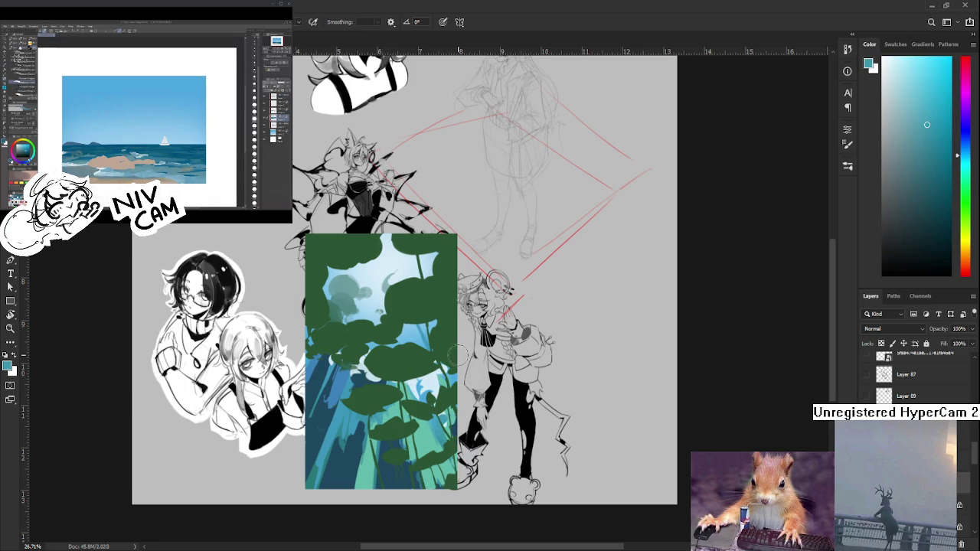
pyautogui.scroll(-3, 459, 353)
pyautogui.scroll(-1, 452, 360)
pyautogui.scroll(4, 420, 393)
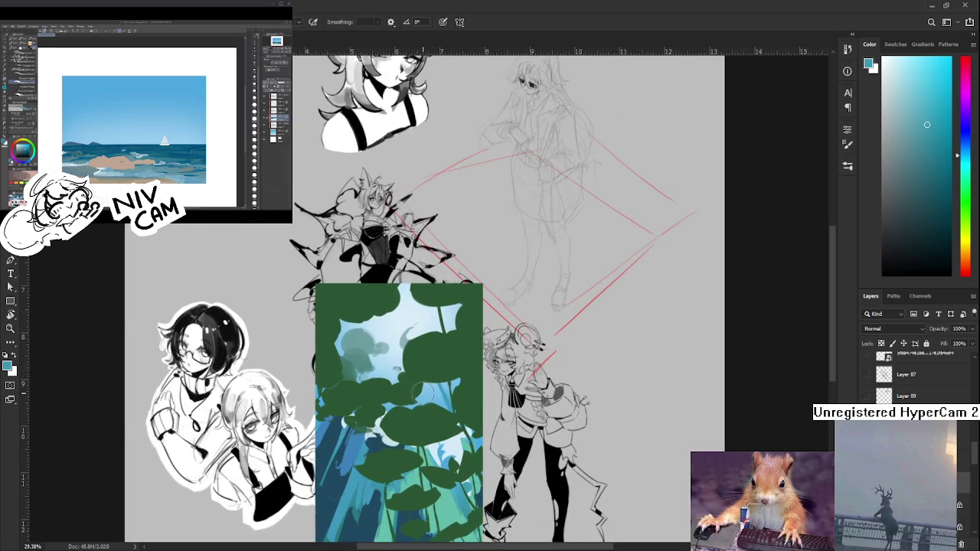
# Sample a darker blue and paint it along the painting's bottom edge
pyautogui.scroll(-1, 418, 406)
pyautogui.scroll(-1, 410, 452)
pyautogui.keyDown('alt'); pyautogui.click(415, 491); pyautogui.keyUp('alt')
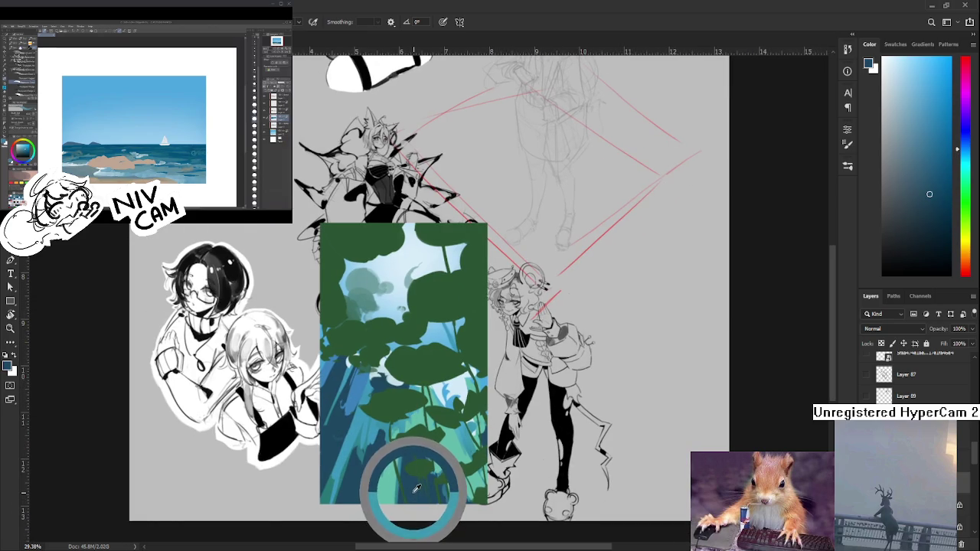
pyautogui.moveTo(410, 474)
pyautogui.mouseDown()
pyautogui.moveTo(383, 509)
pyautogui.moveTo(391, 493)
pyautogui.moveTo(462, 498)
pyautogui.moveTo(487, 479)
pyautogui.mouseUp()
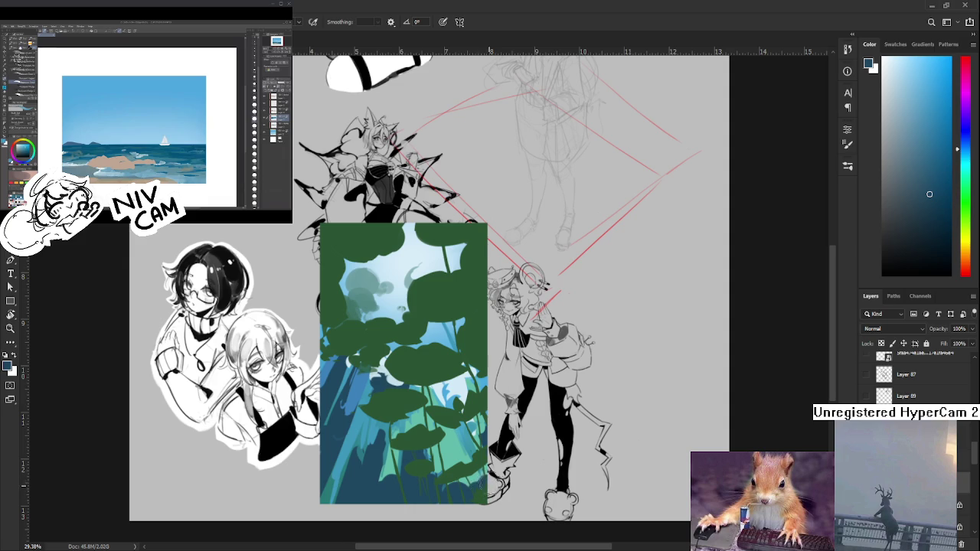
# Recentre the view, shrink the brush, and paint dark shading into the lower plants
pyautogui.moveTo(418, 482); pyautogui.dragTo(490, 464)
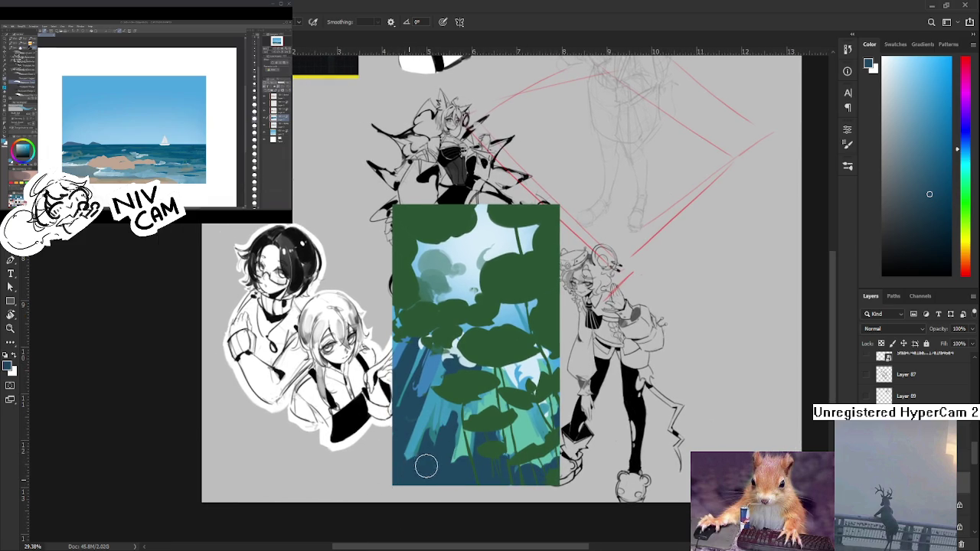
pyautogui.keyDown('alt'); pyautogui.click(420, 466); pyautogui.keyUp('alt')
pyautogui.moveTo(455, 466); pyautogui.dragTo(436, 515)
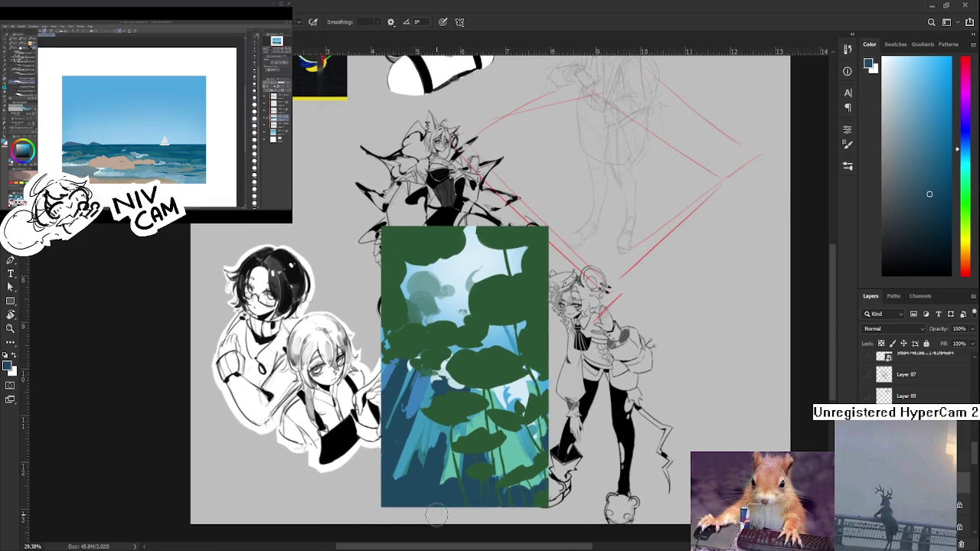
pyautogui.moveTo(448, 439); pyautogui.dragTo(411, 408)
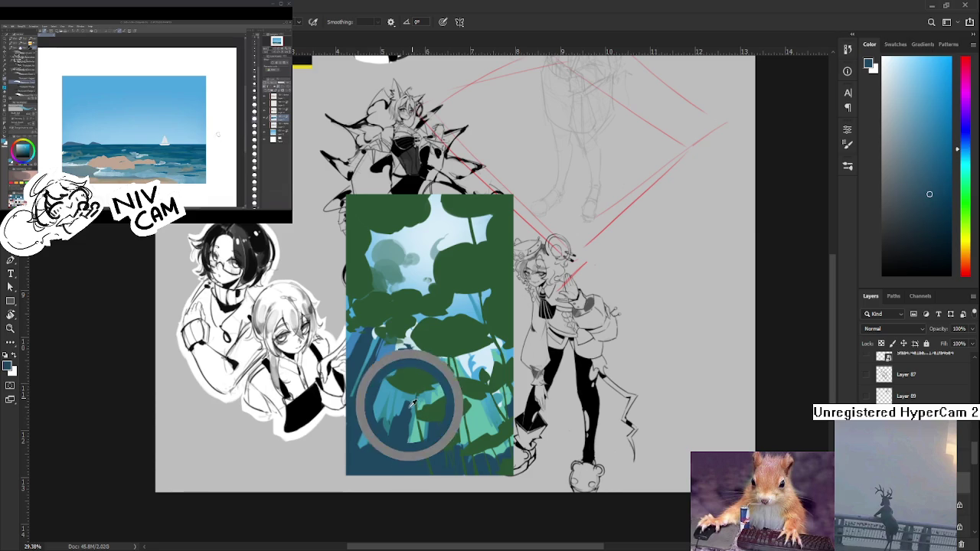
pyautogui.press('[')
pyautogui.moveTo(400, 372); pyautogui.dragTo(411, 406)
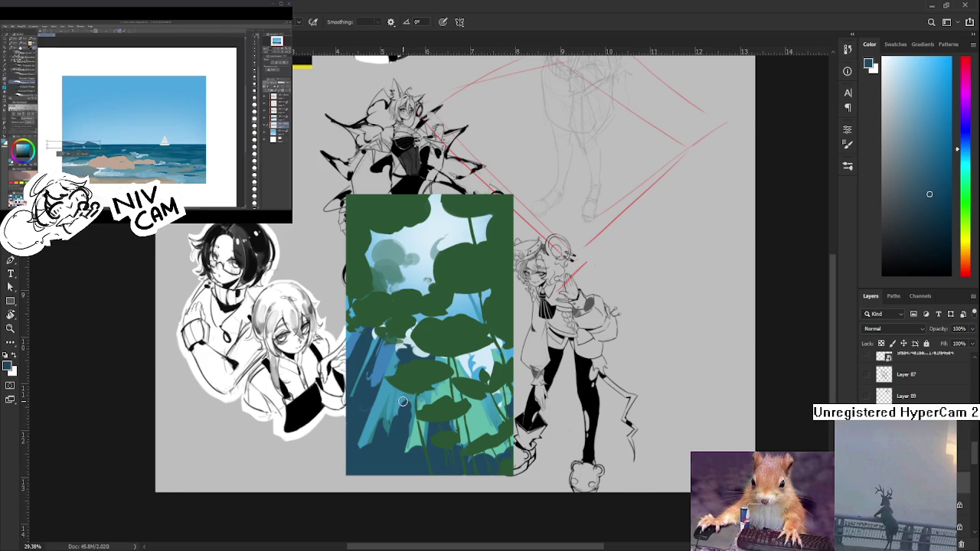
# Alternate between lighter cyans and darker blues sampled from the lower plants
pyautogui.keyDown('alt'); pyautogui.click(399, 408); pyautogui.keyUp('alt')
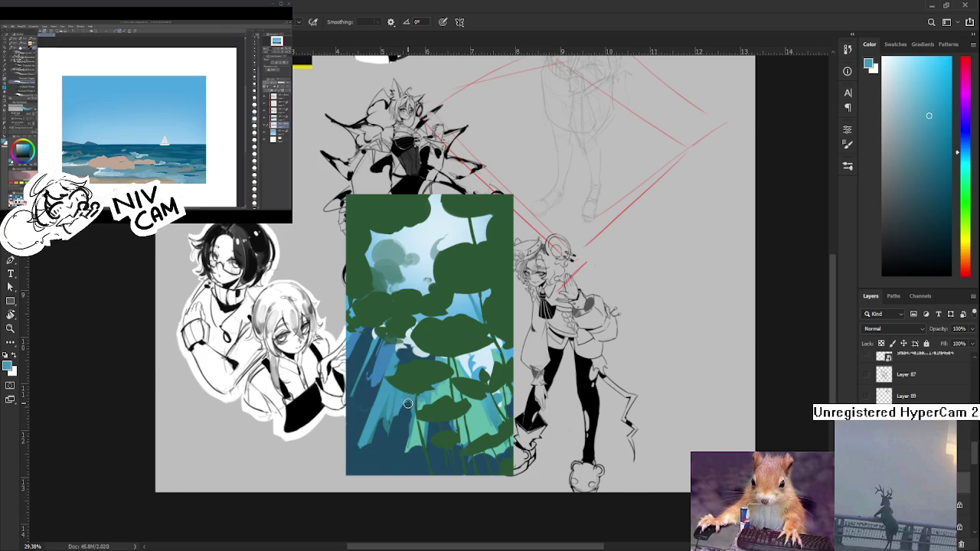
pyautogui.keyDown('alt'); pyautogui.click(404, 406); pyautogui.keyUp('alt')
pyautogui.keyDown('alt'); pyautogui.click(415, 401); pyautogui.keyUp('alt')
pyautogui.keyDown('alt'); pyautogui.click(406, 398); pyautogui.keyUp('alt')
pyautogui.keyDown('alt'); pyautogui.click(408, 397); pyautogui.keyUp('alt')
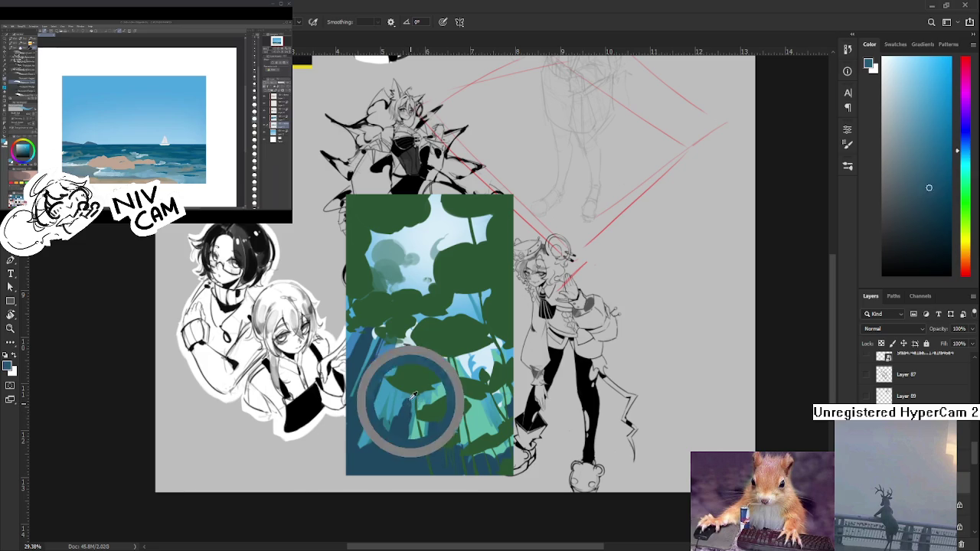
pyautogui.keyDown('alt'); pyautogui.click(408, 397); pyautogui.keyUp('alt')
pyautogui.keyDown('alt'); pyautogui.click(408, 422); pyautogui.keyUp('alt')
pyautogui.keyDown('alt'); pyautogui.click(408, 403); pyautogui.keyUp('alt')
pyautogui.keyDown('alt'); pyautogui.click(405, 423); pyautogui.keyUp('alt')
pyautogui.keyDown('alt'); pyautogui.click(407, 402); pyautogui.keyUp('alt')
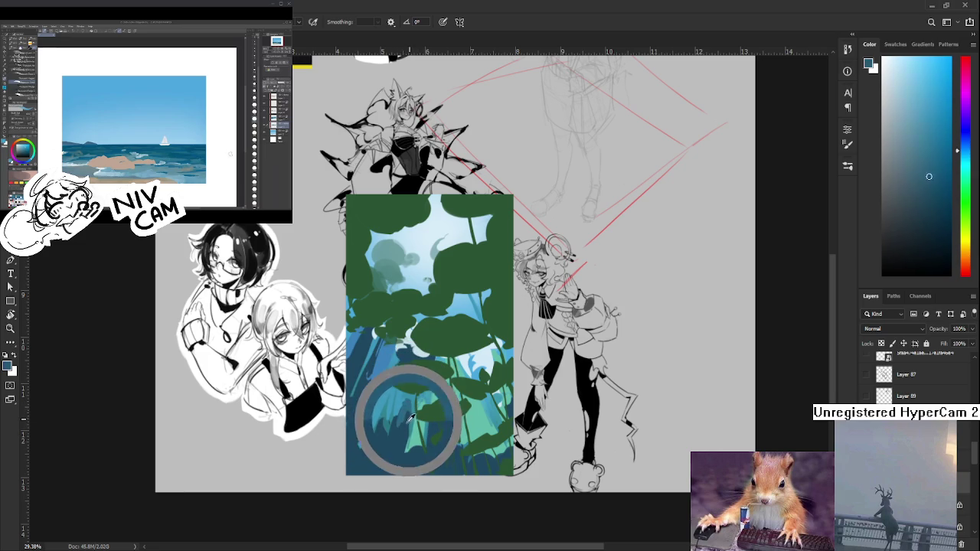
pyautogui.keyDown('alt'); pyautogui.click(405, 424); pyautogui.keyUp('alt')
pyautogui.keyDown('alt'); pyautogui.click(399, 427); pyautogui.keyUp('alt')
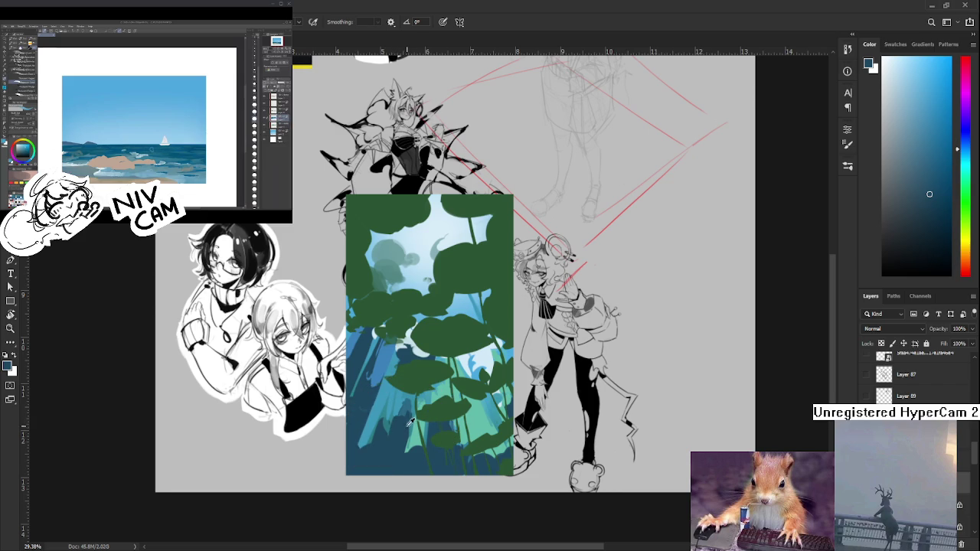
# Pick lighter and darker plant colours from the lower-left plant shapes
pyautogui.keyDown('alt'); pyautogui.click(408, 410); pyautogui.keyUp('alt')
pyautogui.moveTo(408, 411); pyautogui.dragTo(404, 416)
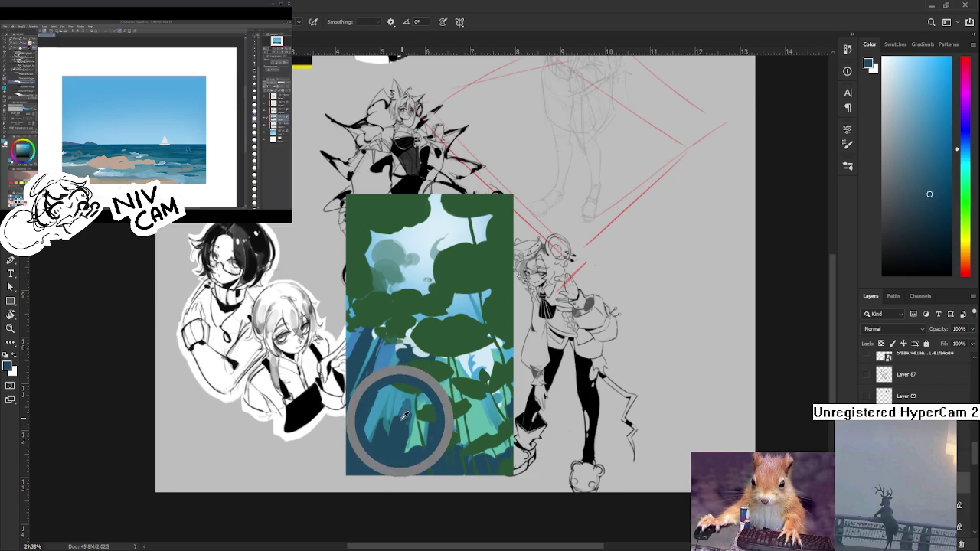
pyautogui.keyDown('alt'); pyautogui.click(405, 415); pyautogui.keyUp('alt')
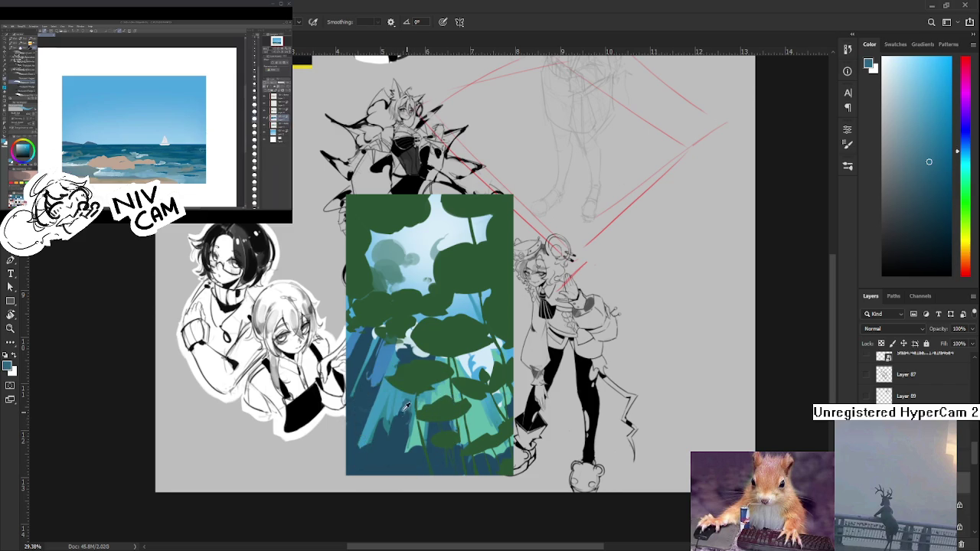
pyautogui.keyDown('alt'); pyautogui.click(404, 410); pyautogui.keyUp('alt')
pyautogui.moveTo(405, 425); pyautogui.dragTo(405, 431)
pyautogui.keyDown('alt'); pyautogui.click(403, 430); pyautogui.keyUp('alt')
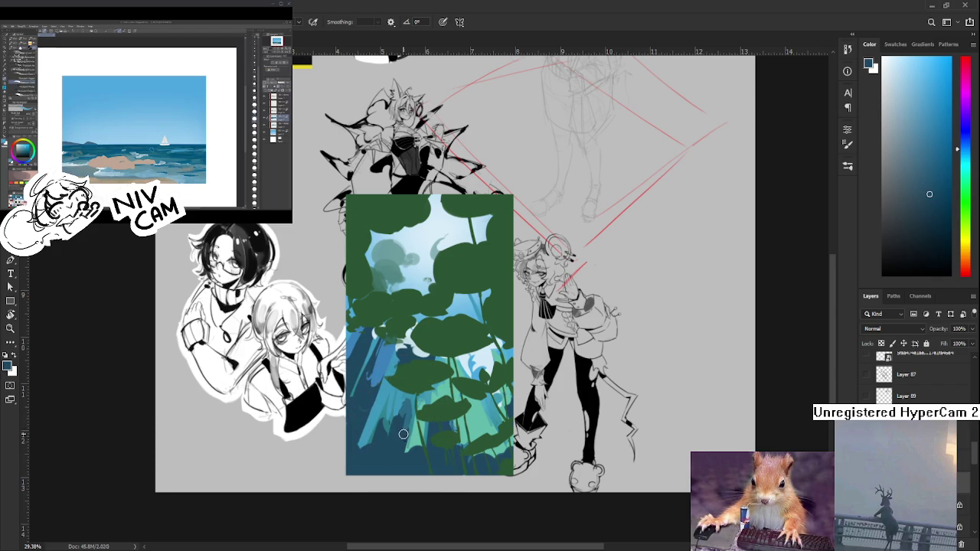
pyautogui.keyDown('alt'); pyautogui.click(405, 425); pyautogui.keyUp('alt')
pyautogui.keyDown('alt'); pyautogui.click(409, 426); pyautogui.keyUp('alt')
pyautogui.keyDown('alt'); pyautogui.click(411, 426); pyautogui.keyUp('alt')
# Work darker and lighter blues into the bottom-left corner to deepen its shading
pyautogui.keyDown('alt'); pyautogui.click(406, 428); pyautogui.keyUp('alt')
pyautogui.moveTo(406, 425); pyautogui.dragTo(407, 433)
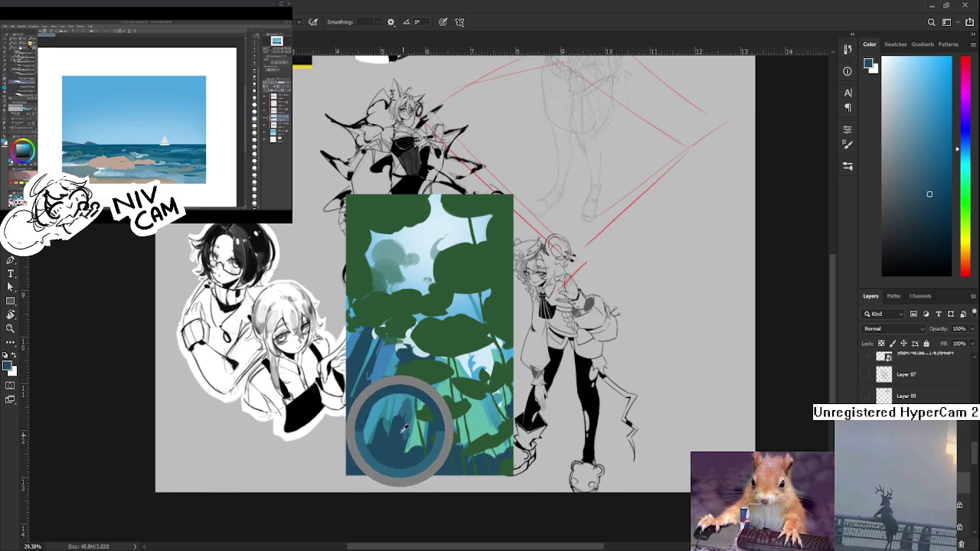
pyautogui.moveTo(406, 433); pyautogui.dragTo(398, 433)
pyautogui.keyDown('alt'); pyautogui.click(407, 433); pyautogui.keyUp('alt')
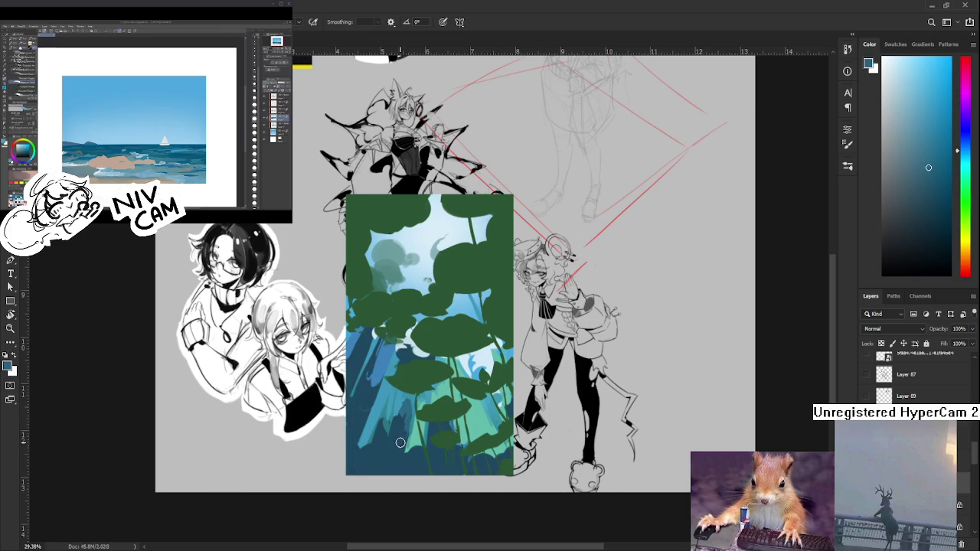
pyautogui.moveTo(404, 411); pyautogui.dragTo(396, 427)
pyautogui.keyDown('alt'); pyautogui.click(397, 434); pyautogui.keyUp('alt')
pyautogui.keyDown('alt'); pyautogui.click(397, 439); pyautogui.keyUp('alt')
pyautogui.keyDown('alt'); pyautogui.click(397, 420); pyautogui.keyUp('alt')
pyautogui.keyDown('alt'); pyautogui.click(398, 420); pyautogui.keyUp('alt')
pyautogui.keyDown('alt'); pyautogui.click(396, 385); pyautogui.keyUp('alt')
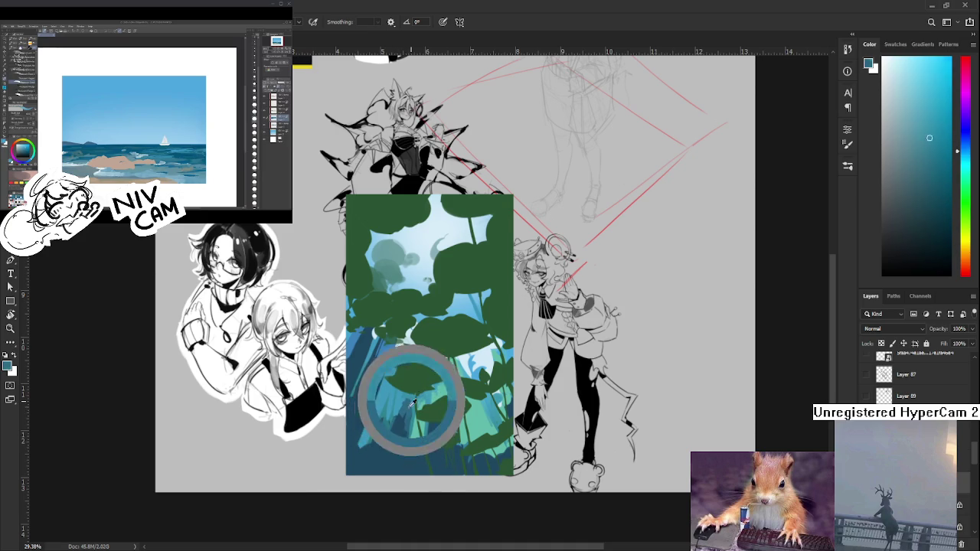
pyautogui.keyDown('alt'); pyautogui.click(383, 440); pyautogui.keyUp('alt')
pyautogui.keyDown('alt'); pyautogui.click(387, 435); pyautogui.keyUp('alt')
pyautogui.moveTo(377, 448); pyautogui.dragTo(380, 456)
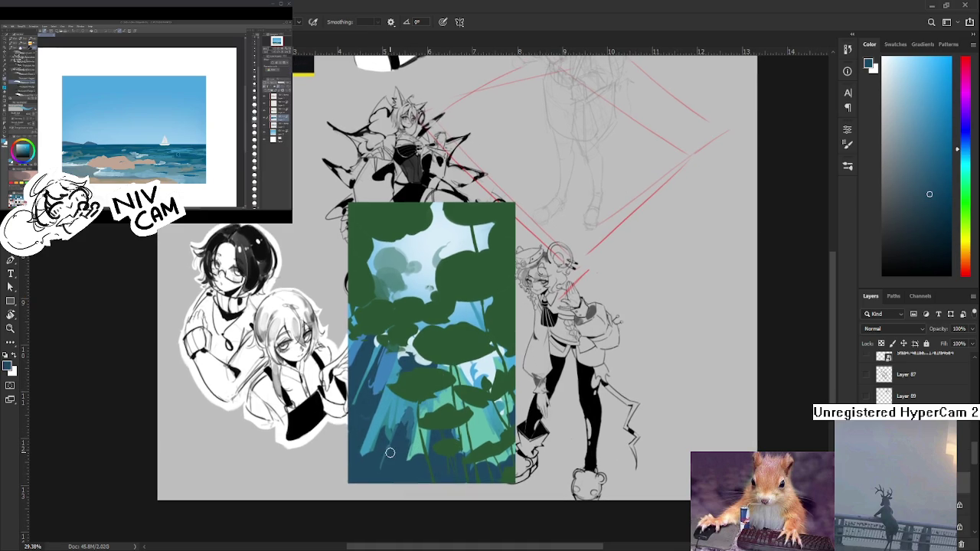
pyautogui.scroll(-2, 392, 453)
pyautogui.scroll(-2, 389, 451)
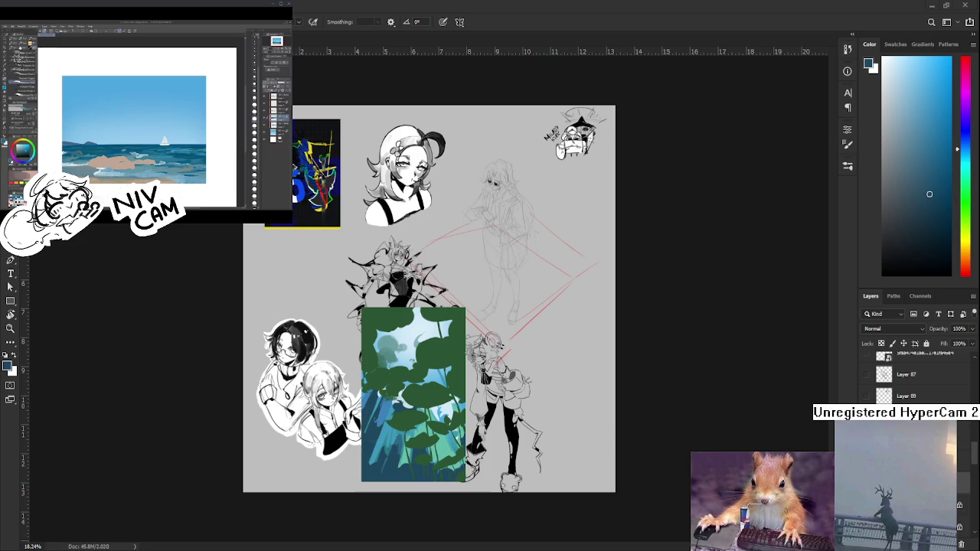
pyautogui.hotkey('ctrl', '+')
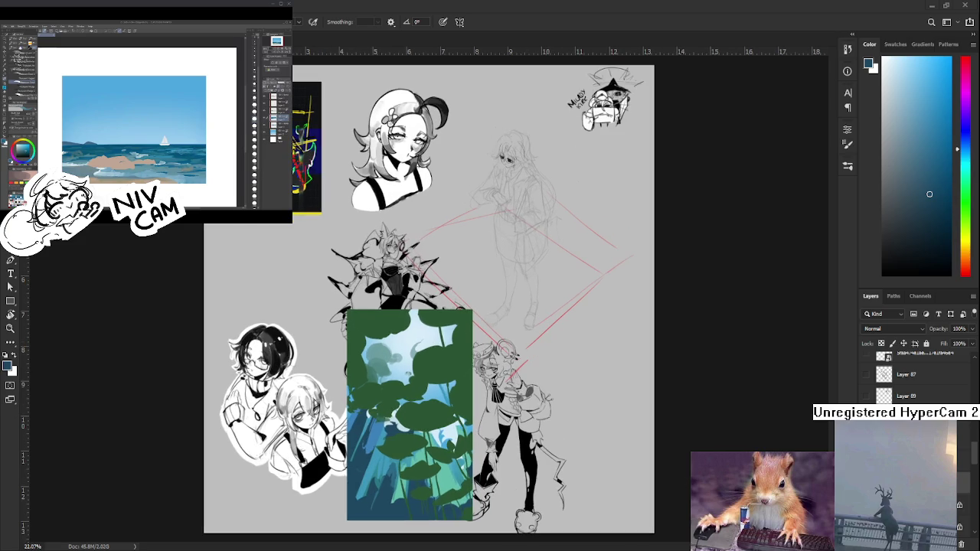
pyautogui.scroll(2, 491, 475)
pyautogui.scroll(2, 472, 461)
# Shift the view to the lower-left water and sample lighter blues there
pyautogui.moveTo(425, 414); pyautogui.dragTo(458, 379)
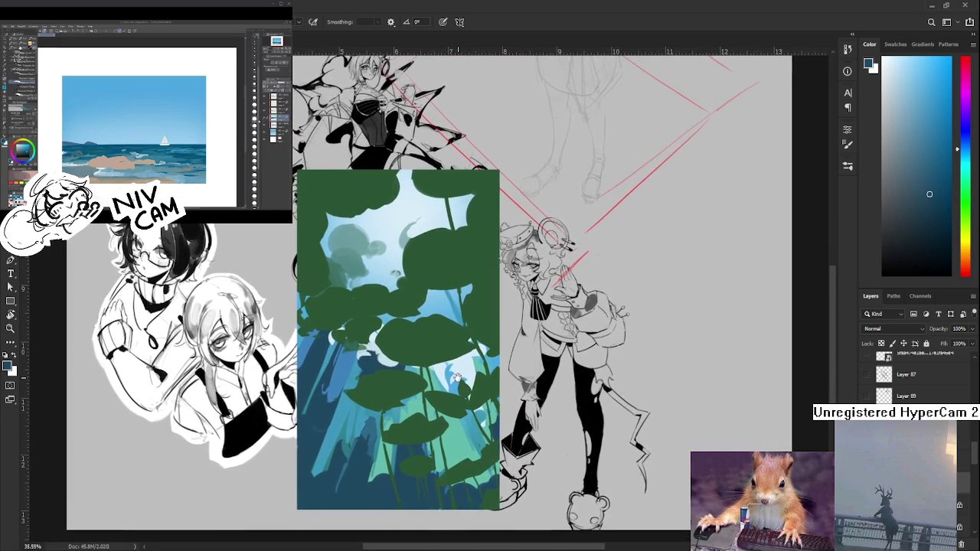
pyautogui.moveTo(458, 379); pyautogui.dragTo(468, 379)
pyautogui.keyDown('alt'); pyautogui.click(335, 379); pyautogui.keyUp('alt')
pyautogui.keyDown('alt'); pyautogui.click(337, 377); pyautogui.keyUp('alt')
pyautogui.keyDown('alt'); pyautogui.click(325, 404); pyautogui.keyUp('alt')
pyautogui.keyDown('alt'); pyautogui.click(358, 361); pyautogui.keyUp('alt')
pyautogui.keyDown('alt'); pyautogui.click(329, 421); pyautogui.keyUp('alt')
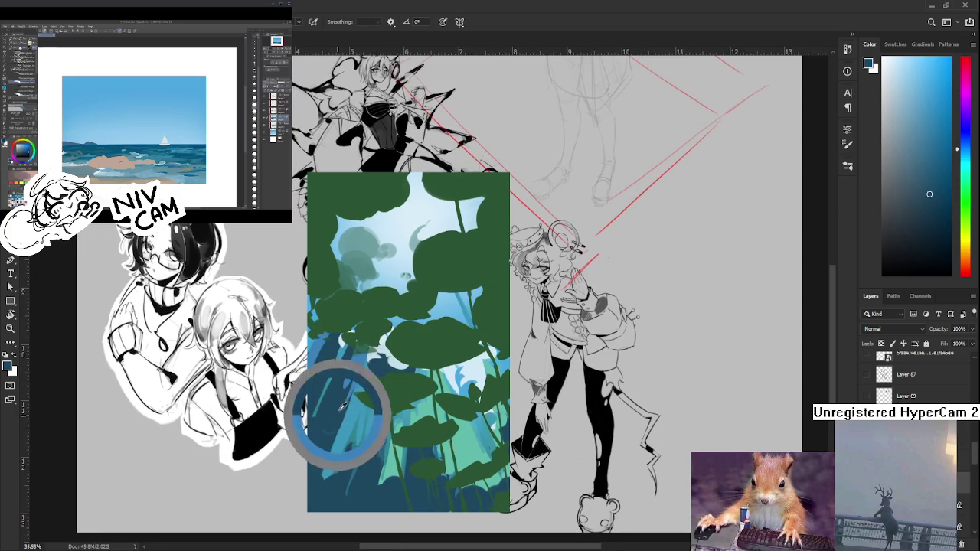
pyautogui.keyDown('alt'); pyautogui.click(356, 360); pyautogui.keyUp('alt')
pyautogui.keyDown('alt'); pyautogui.click(345, 395); pyautogui.keyUp('alt')
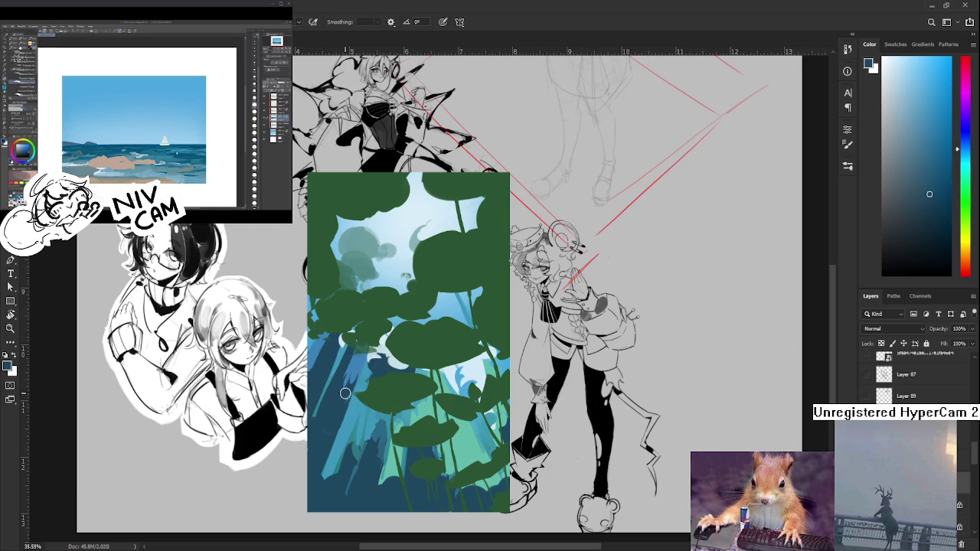
pyautogui.keyDown('alt'); pyautogui.click(340, 390); pyautogui.keyUp('alt')
pyautogui.keyDown('alt'); pyautogui.click(361, 365); pyautogui.keyUp('alt')
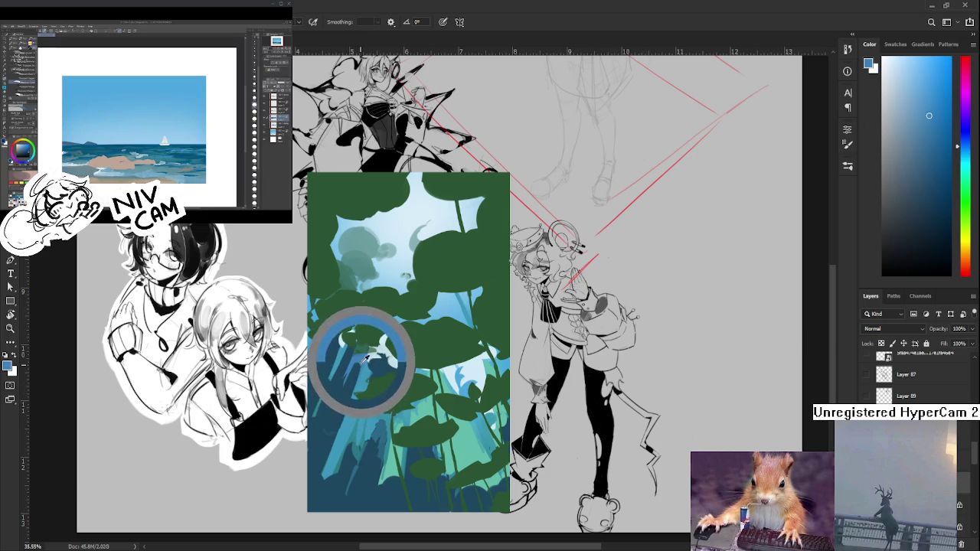
# Alternate between darker and lighter blues eyedropped from the left-side water
pyautogui.keyDown('alt'); pyautogui.click(350, 372); pyautogui.keyUp('alt')
pyautogui.keyDown('alt'); pyautogui.click(350, 361); pyautogui.keyUp('alt')
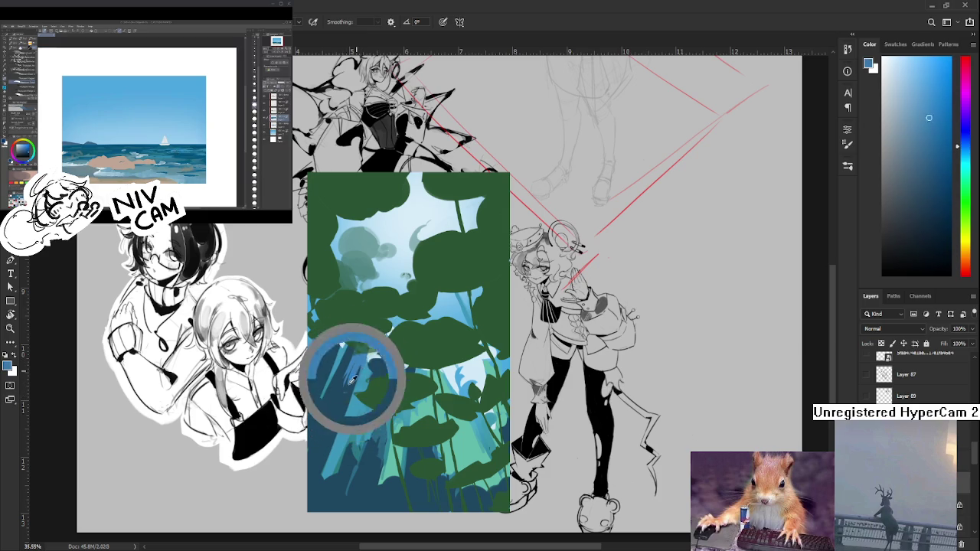
pyautogui.keyDown('alt'); pyautogui.click(350, 382); pyautogui.keyUp('alt')
pyautogui.keyDown('alt'); pyautogui.click(350, 377); pyautogui.keyUp('alt')
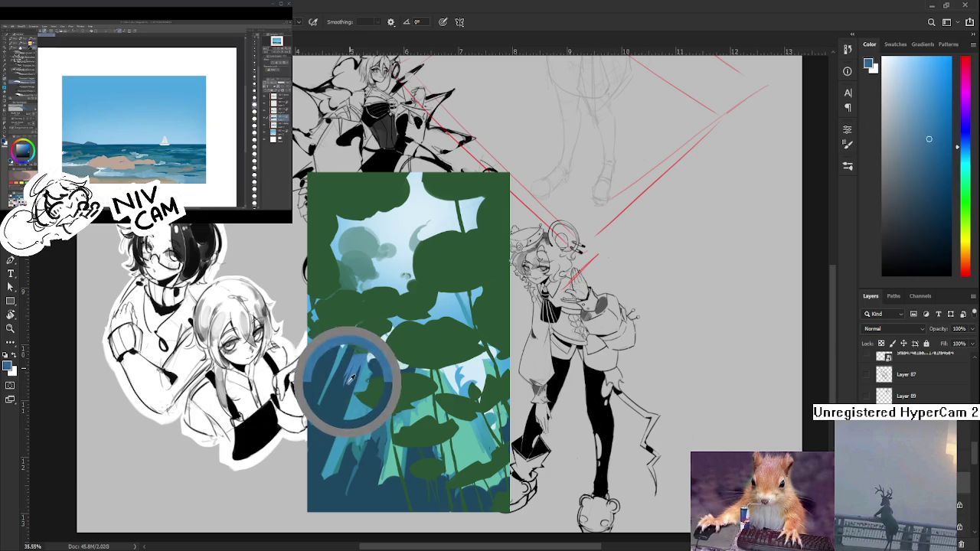
pyautogui.keyDown('alt'); pyautogui.click(354, 369); pyautogui.keyUp('alt')
pyautogui.keyDown('alt'); pyautogui.click(341, 391); pyautogui.keyUp('alt')
pyautogui.keyDown('alt'); pyautogui.click(356, 366); pyautogui.keyUp('alt')
pyautogui.keyDown('alt'); pyautogui.click(351, 360); pyautogui.keyUp('alt')
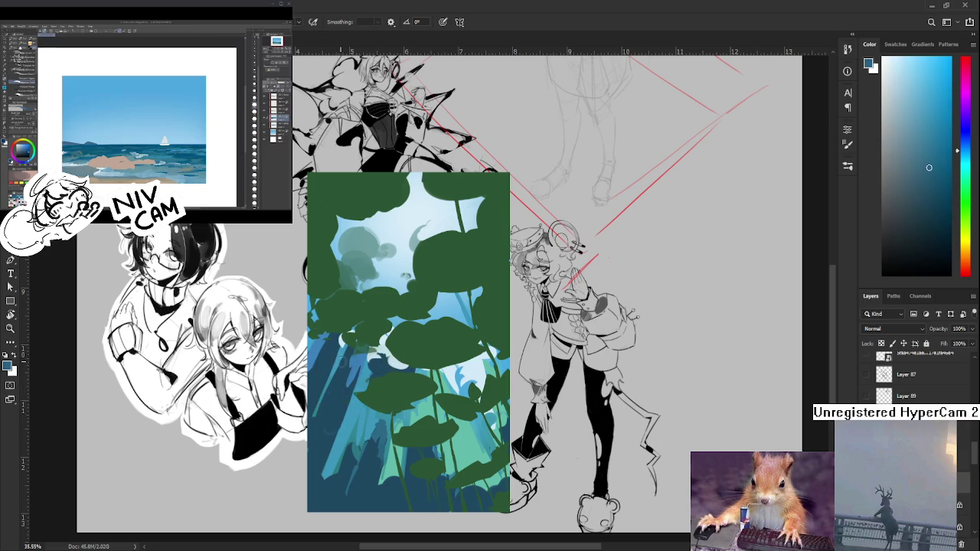
pyautogui.keyDown('alt'); pyautogui.click(333, 387); pyautogui.keyUp('alt')
pyautogui.keyDown('alt'); pyautogui.click(328, 412); pyautogui.keyUp('alt')
pyautogui.keyDown('alt'); pyautogui.click(314, 432); pyautogui.keyUp('alt')
pyautogui.keyDown('alt'); pyautogui.click(329, 407); pyautogui.keyUp('alt')
pyautogui.keyDown('alt'); pyautogui.click(345, 405); pyautogui.keyUp('alt')
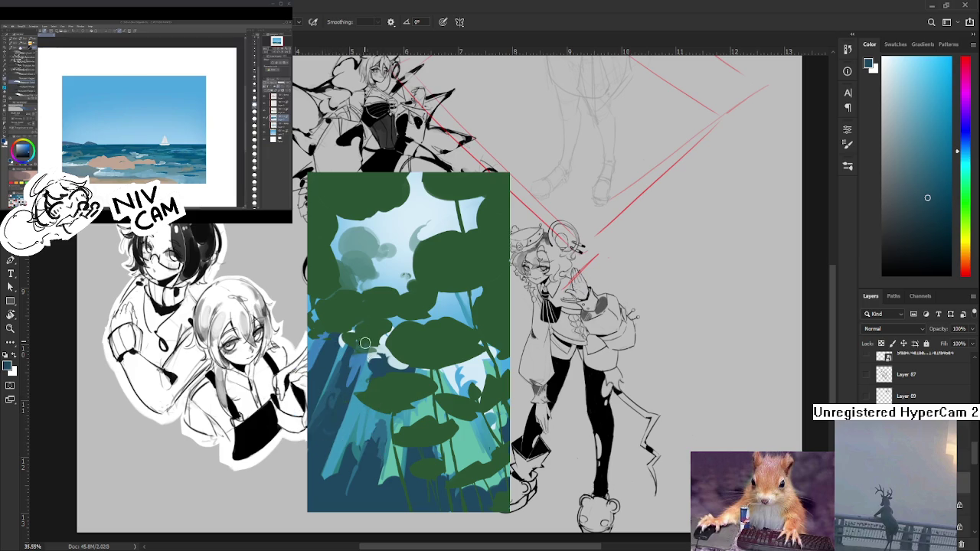
# Resample nearby blues in the lower-left water to settle on a streak colour
pyautogui.keyDown('alt'); pyautogui.click(345, 386); pyautogui.keyUp('alt')
pyautogui.keyDown('alt'); pyautogui.click(313, 451); pyautogui.keyUp('alt')
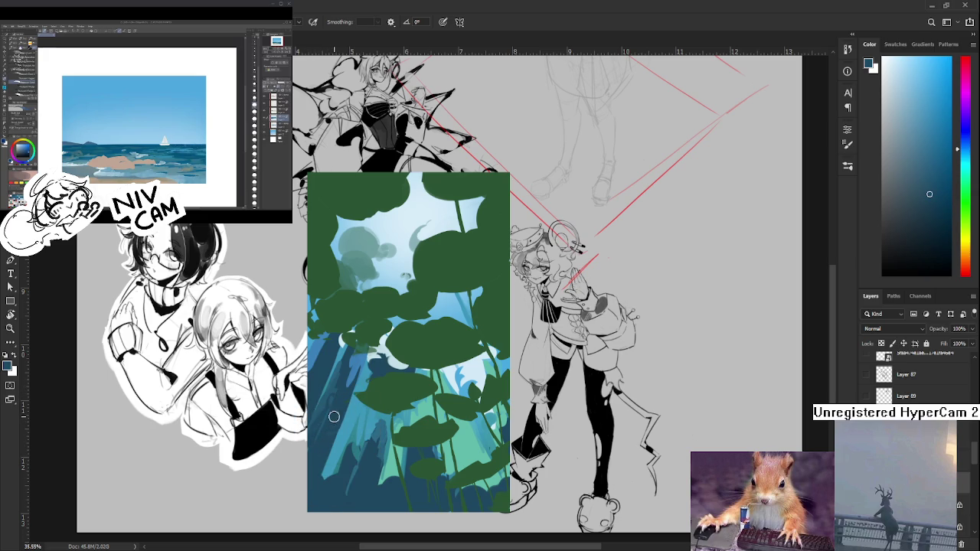
pyautogui.keyDown('alt'); pyautogui.click(342, 403); pyautogui.keyUp('alt')
pyautogui.keyDown('alt'); pyautogui.click(336, 429); pyautogui.keyUp('alt')
pyautogui.keyDown('alt'); pyautogui.click(317, 430); pyautogui.keyUp('alt')
pyautogui.keyDown('alt'); pyautogui.click(316, 415); pyautogui.keyUp('alt')
pyautogui.moveTo(311, 423); pyautogui.dragTo(318, 423)
pyautogui.keyDown('alt'); pyautogui.click(322, 409); pyautogui.keyUp('alt')
pyautogui.keyDown('alt'); pyautogui.click(317, 426); pyautogui.keyUp('alt')
pyautogui.keyDown('alt'); pyautogui.click(329, 411); pyautogui.keyUp('alt')
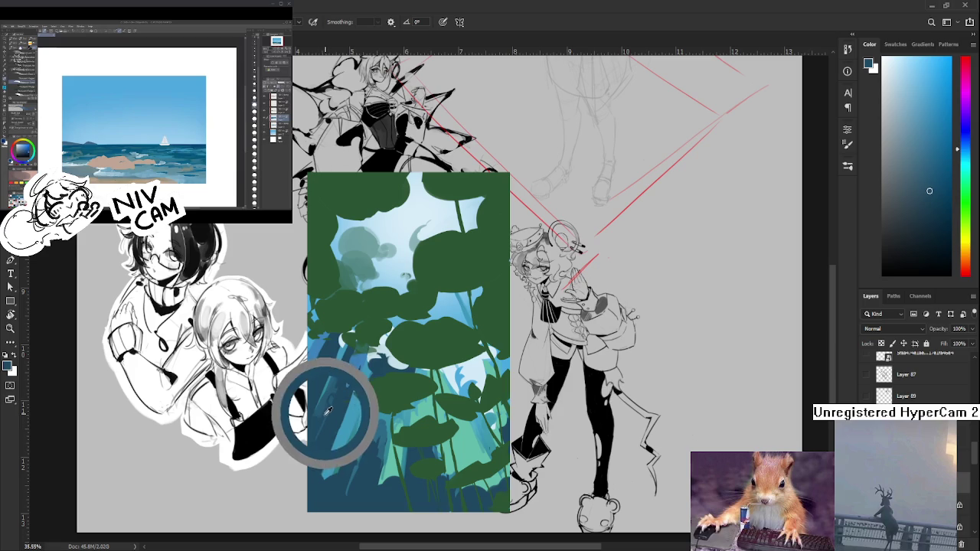
# Paint vertical light-blue streaks into the lower-left water
pyautogui.keyDown('alt'); pyautogui.click(321, 415); pyautogui.keyUp('alt')
pyautogui.moveTo(329, 360); pyautogui.dragTo(326, 410)
pyautogui.keyDown('alt'); pyautogui.click(329, 396); pyautogui.keyUp('alt')
pyautogui.keyDown('alt'); pyautogui.click(323, 416); pyautogui.keyUp('alt')
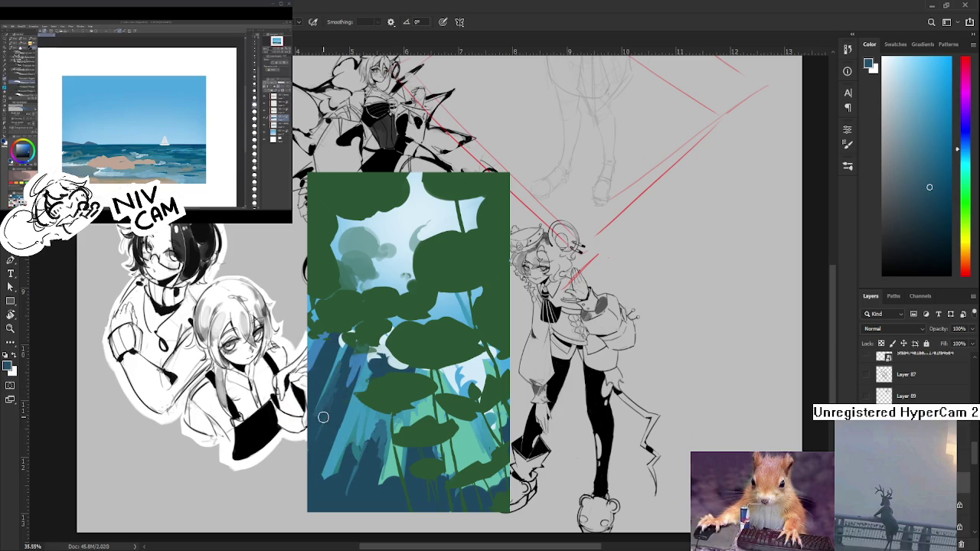
pyautogui.keyDown('alt'); pyautogui.click(329, 416); pyautogui.keyUp('alt')
pyautogui.keyDown('alt'); pyautogui.click(335, 398); pyautogui.keyUp('alt')
# Resample blues from the water, ending with a darker blue as the paint colour
pyautogui.keyDown('alt'); pyautogui.click(334, 394); pyautogui.keyUp('alt')
pyautogui.keyDown('alt'); pyautogui.click(338, 395); pyautogui.keyUp('alt')
pyautogui.keyDown('alt'); pyautogui.click(331, 395); pyautogui.keyUp('alt')
pyautogui.keyDown('alt'); pyautogui.click(338, 393); pyautogui.keyUp('alt')
pyautogui.keyDown('alt'); pyautogui.click(342, 387); pyautogui.keyUp('alt')
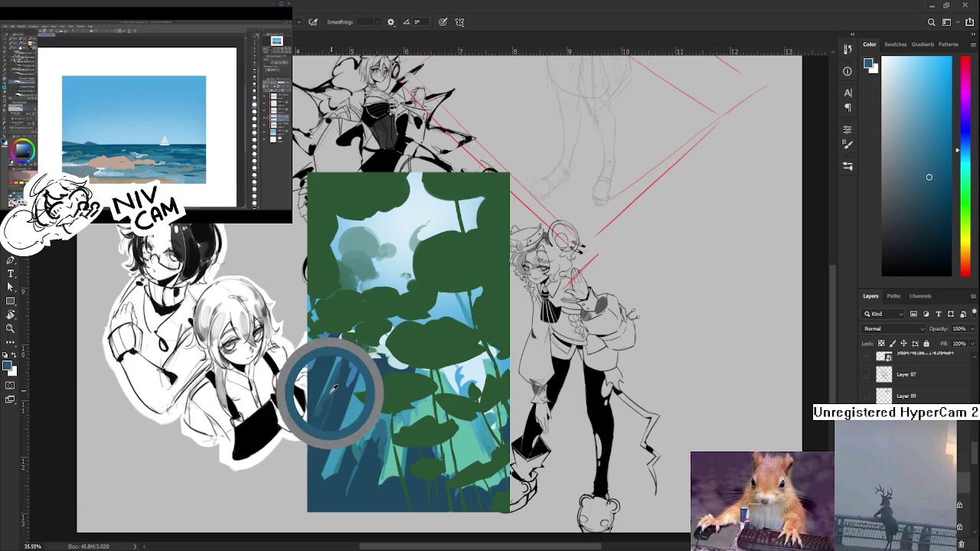
pyautogui.keyDown('alt'); pyautogui.click(330, 379); pyautogui.keyUp('alt')
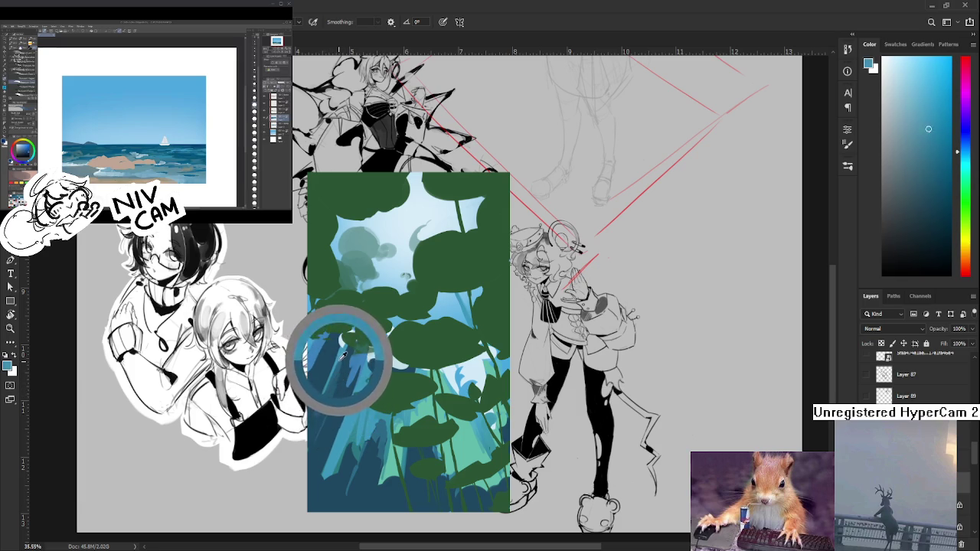
pyautogui.keyDown('alt'); pyautogui.click(337, 360); pyautogui.keyUp('alt')
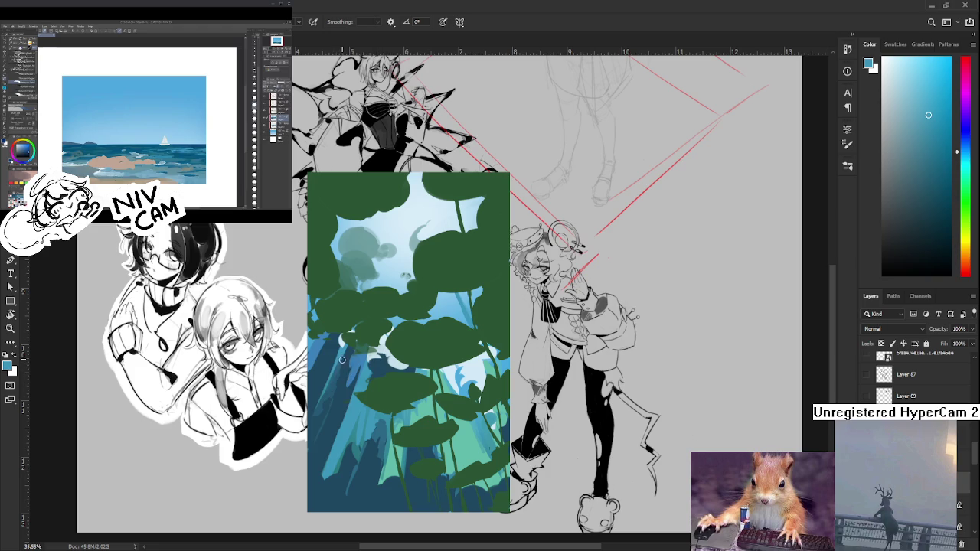
pyautogui.keyDown('alt'); pyautogui.click(334, 387); pyautogui.keyUp('alt')
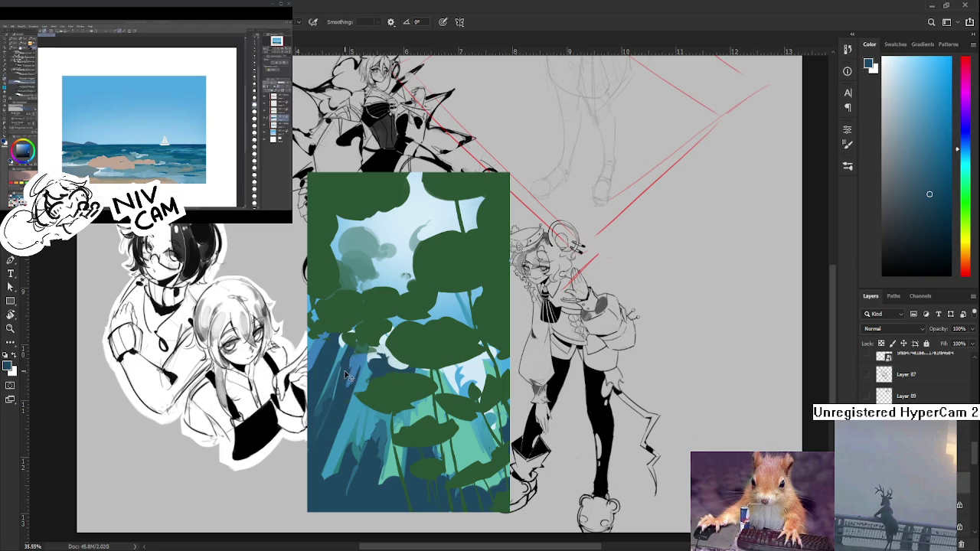
# Sample lighter blues from the water just under the left lily pads
pyautogui.keyDown('alt'); pyautogui.click(340, 363); pyautogui.keyUp('alt')
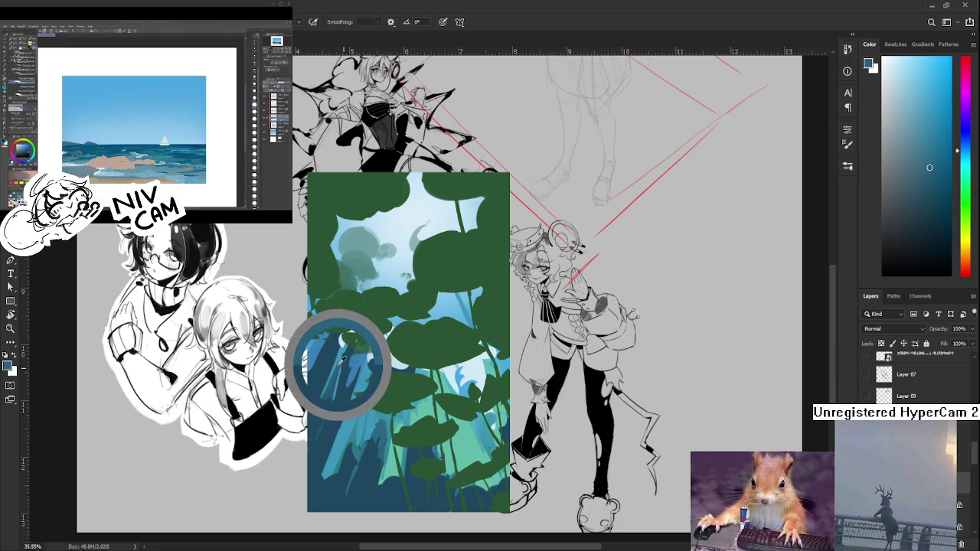
pyautogui.keyDown('alt'); pyautogui.click(342, 346); pyautogui.keyUp('alt')
pyautogui.keyDown('alt'); pyautogui.click(341, 337); pyautogui.keyUp('alt')
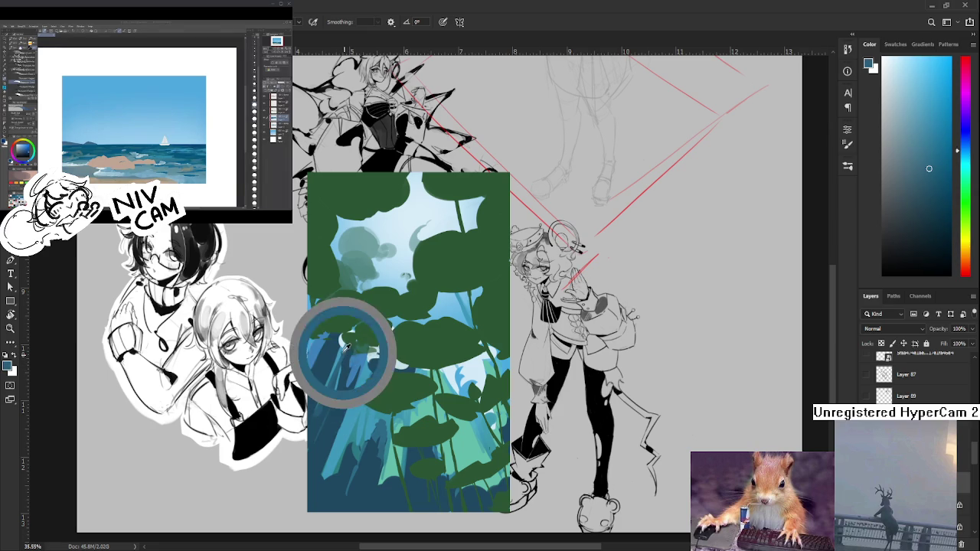
pyautogui.keyDown('alt'); pyautogui.click(346, 343); pyautogui.keyUp('alt')
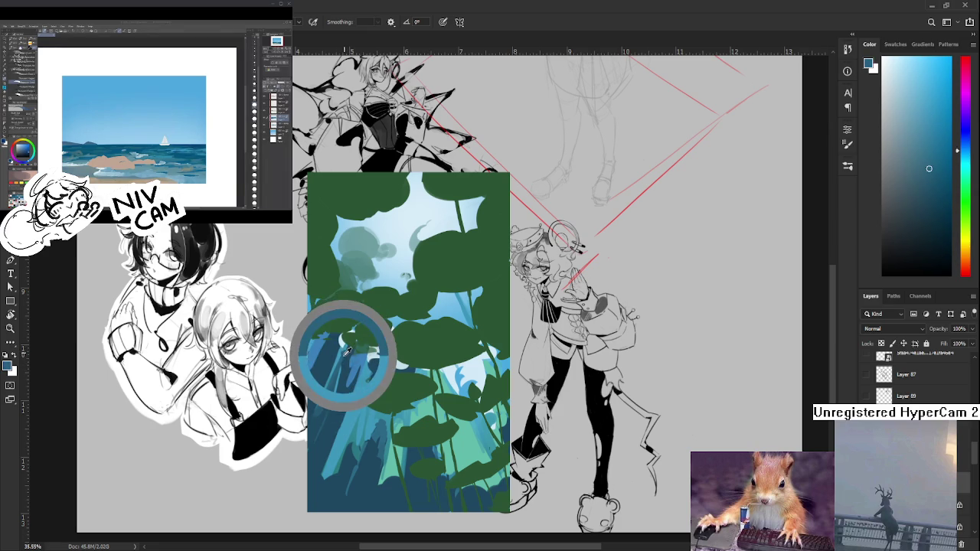
pyautogui.keyDown('alt'); pyautogui.click(350, 346); pyautogui.keyUp('alt')
# Resample blues under the left pads, ending on a lighter medium blue
pyautogui.keyDown('alt'); pyautogui.click(347, 346); pyautogui.keyUp('alt')
pyautogui.keyDown('alt'); pyautogui.click(347, 346); pyautogui.keyUp('alt')
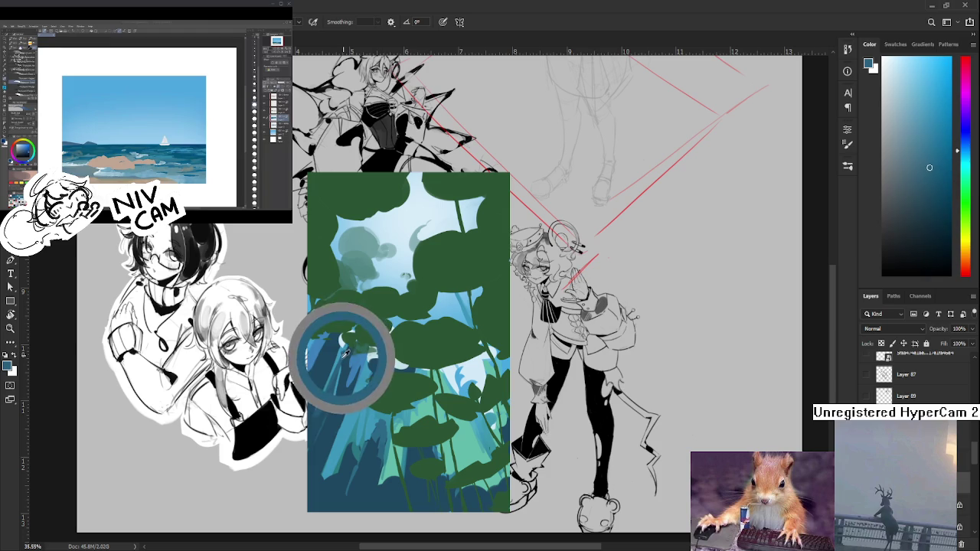
pyautogui.keyDown('alt'); pyautogui.click(347, 346); pyautogui.keyUp('alt')
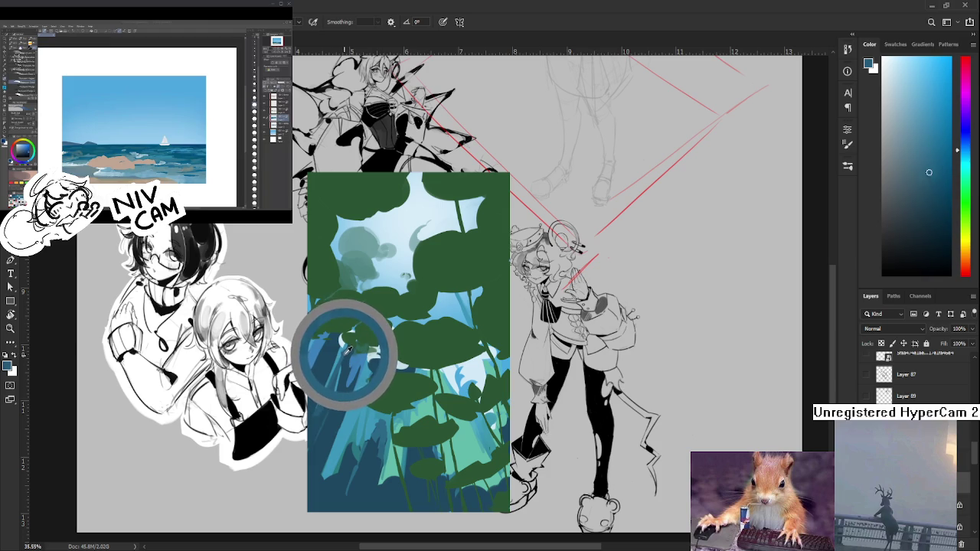
pyautogui.keyDown('alt'); pyautogui.click(347, 346); pyautogui.keyUp('alt')
pyautogui.keyDown('alt'); pyautogui.click(348, 346); pyautogui.keyUp('alt')
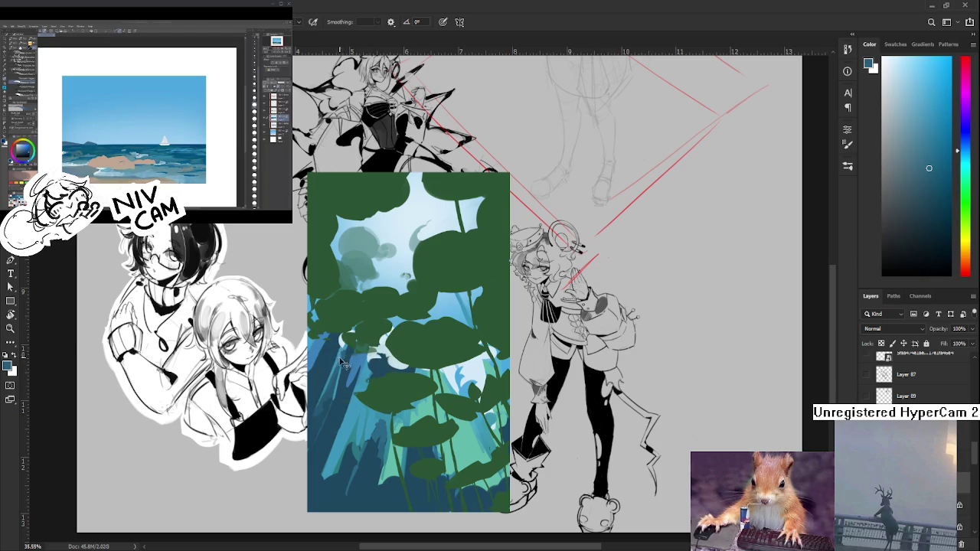
pyautogui.keyDown('alt'); pyautogui.click(338, 351); pyautogui.keyUp('alt')
pyautogui.keyDown('alt'); pyautogui.click(349, 340); pyautogui.keyUp('alt')
pyautogui.keyDown('alt'); pyautogui.click(349, 348); pyautogui.keyUp('alt')
pyautogui.moveTo(350, 350); pyautogui.dragTo(339, 374)
pyautogui.scroll(-1, 355, 435)
# Bring the painting's left side into view and paint a light-blue stroke along the edge
pyautogui.scroll(-3, 355, 435)
pyautogui.scroll(3, 367, 435)
pyautogui.scroll(2, 385, 436)
pyautogui.moveTo(384, 437); pyautogui.dragTo(366, 334)
pyautogui.moveTo(333, 398)
pyautogui.mouseDown()
pyautogui.moveTo(345, 343)
pyautogui.moveTo(327, 307)
pyautogui.mouseUp()
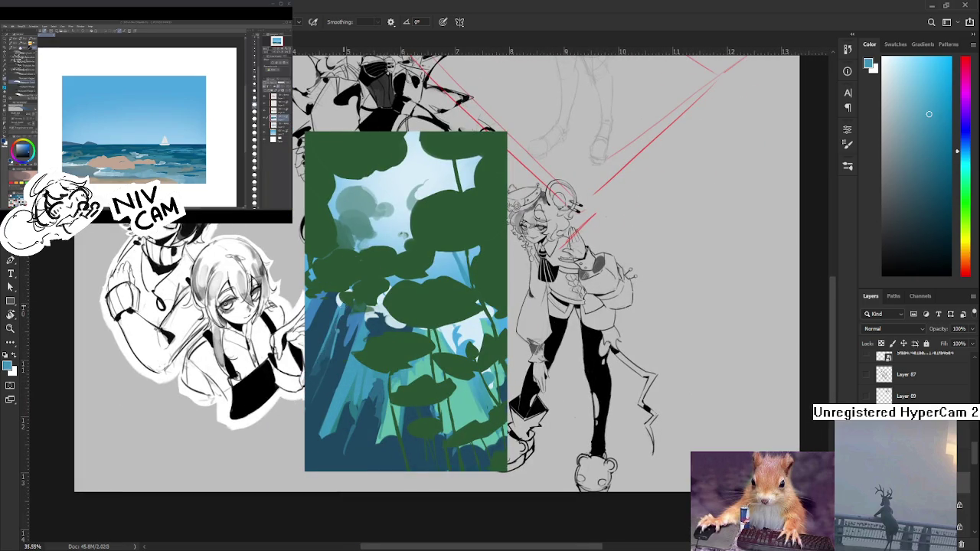
pyautogui.moveTo(329, 344); pyautogui.dragTo(310, 394)
# Sample darker blues, lily-pad green and teal-blue from around the left stems
pyautogui.keyDown('alt'); pyautogui.click(340, 339); pyautogui.keyUp('alt')
pyautogui.keyDown('alt'); pyautogui.click(330, 322); pyautogui.keyUp('alt')
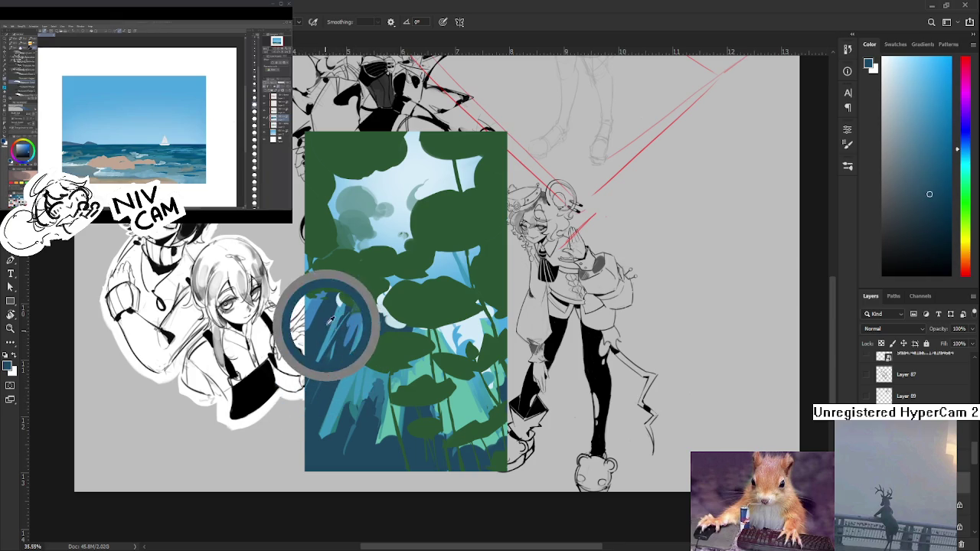
pyautogui.moveTo(329, 320); pyautogui.dragTo(337, 308)
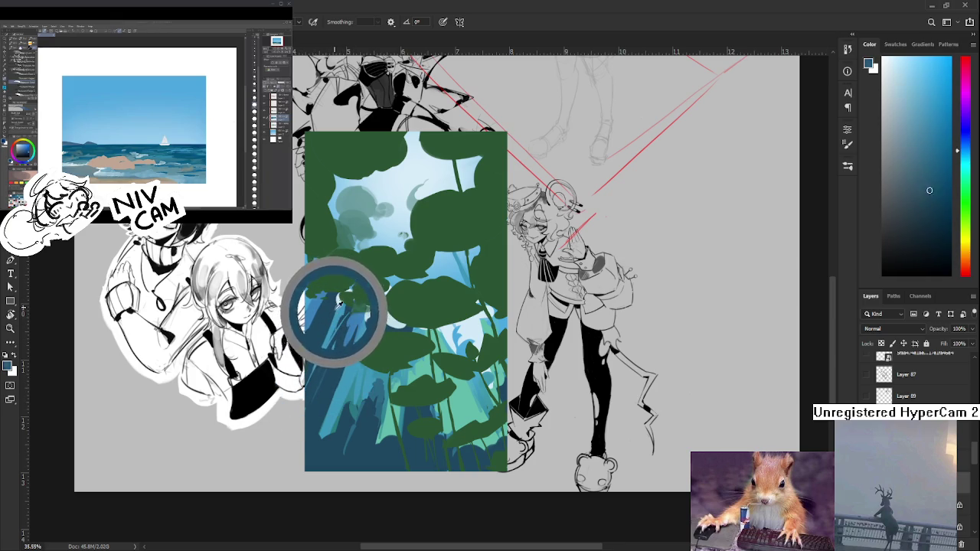
pyautogui.moveTo(337, 308); pyautogui.dragTo(339, 302)
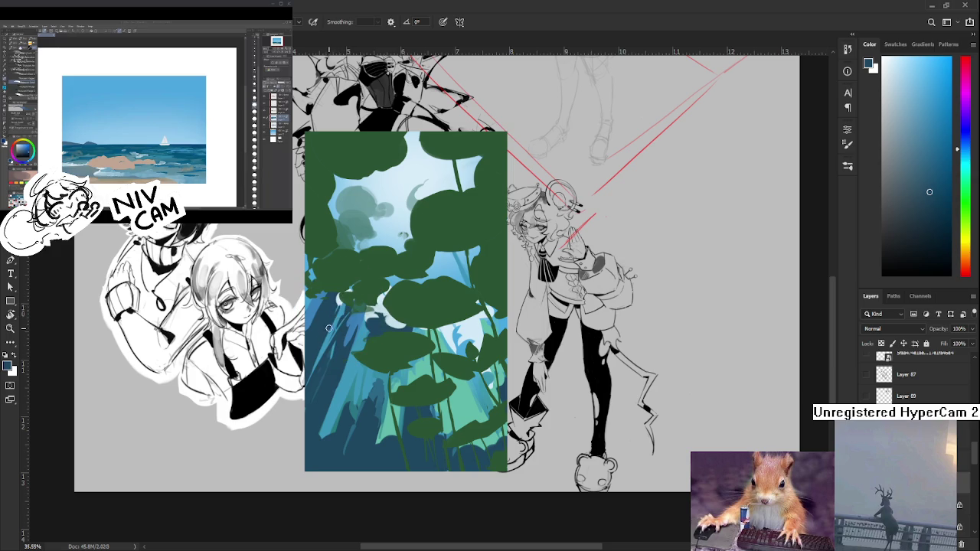
pyautogui.click(328, 317)
pyautogui.moveTo(351, 303); pyautogui.dragTo(346, 302)
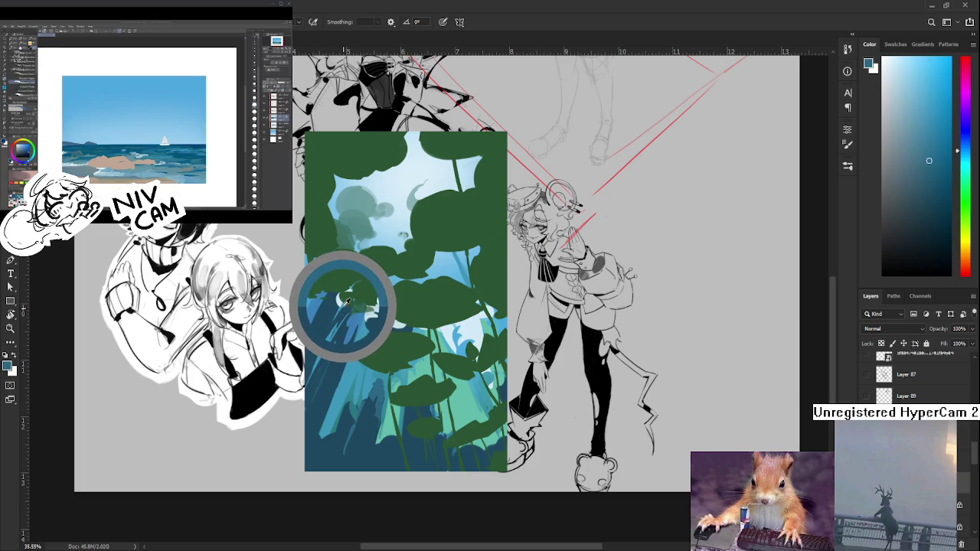
# Undo the stroke that covered the left pads and pick a slightly different blue
pyautogui.hotkey('ctrl', 'z')
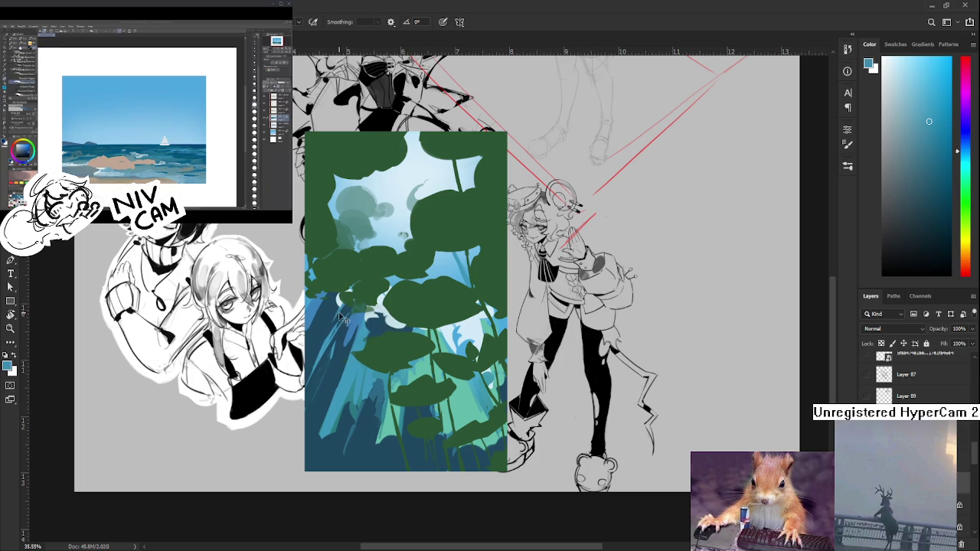
pyautogui.keyDown('alt'); pyautogui.click(330, 323); pyautogui.keyUp('alt')
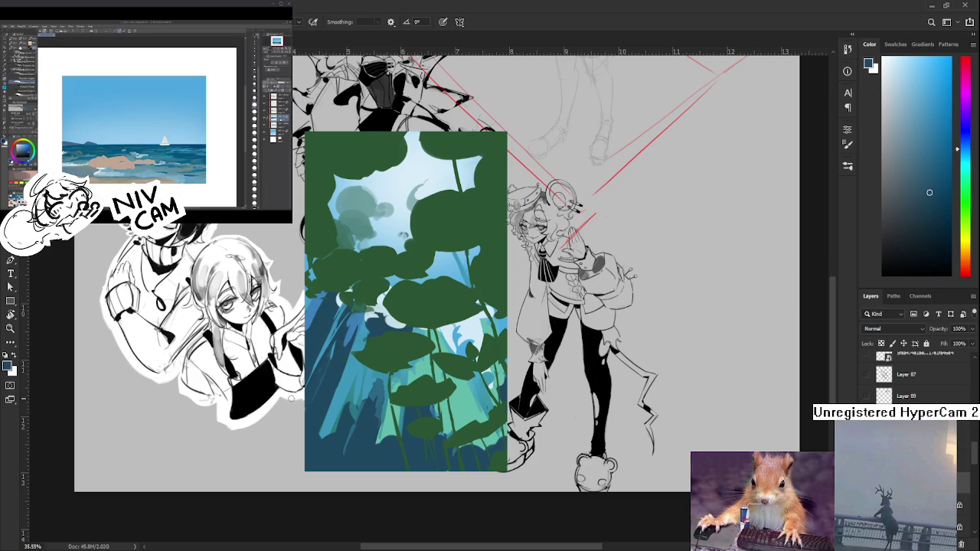
pyautogui.moveTo(360, 356); pyautogui.dragTo(370, 352)
pyautogui.keyDown('alt'); pyautogui.click(350, 337); pyautogui.keyUp('alt')
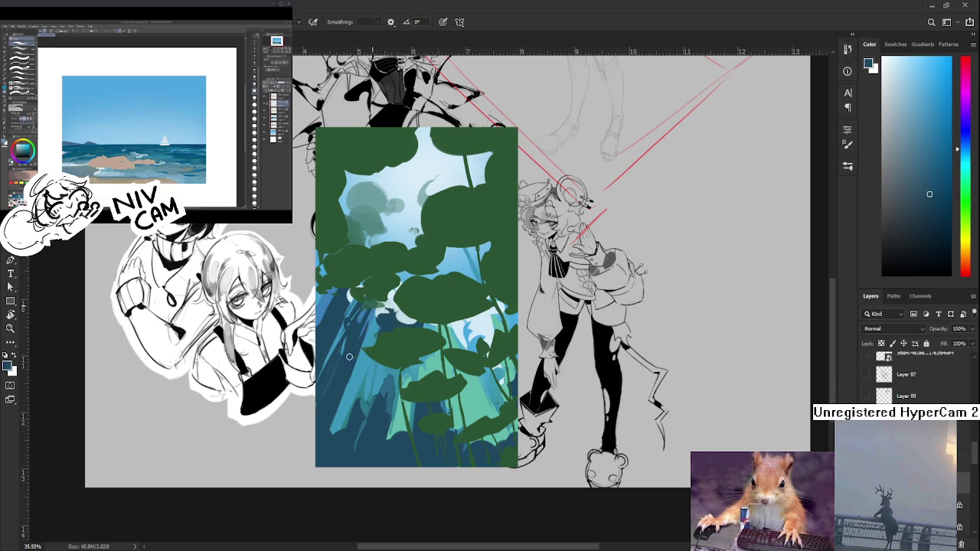
# Alt-click around the blue water beside the dark pads until a light blue is the foreground colour
pyautogui.keyDown('alt'); pyautogui.click(362, 313); pyautogui.keyUp('alt')
pyautogui.keyDown('alt'); pyautogui.click(366, 310); pyautogui.keyUp('alt')
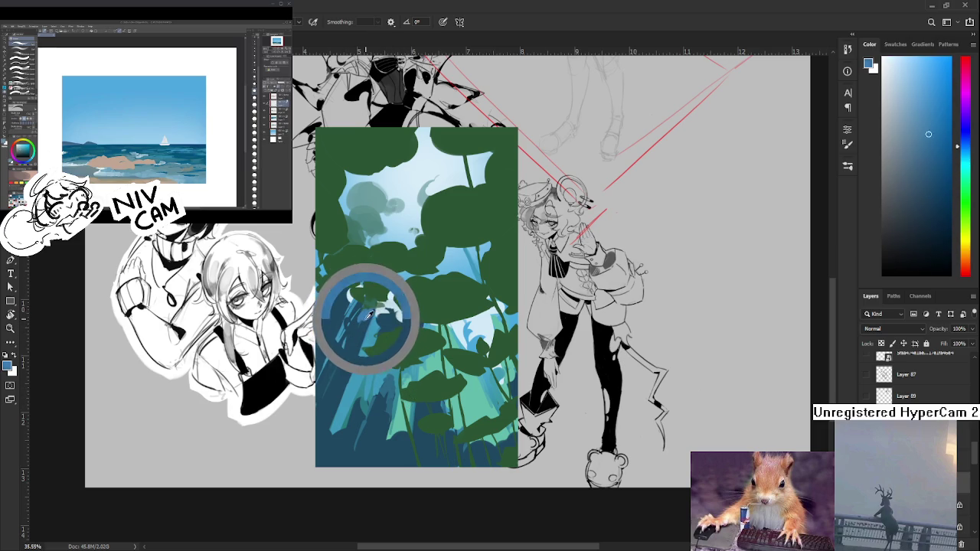
pyautogui.moveTo(370, 315); pyautogui.dragTo(364, 318)
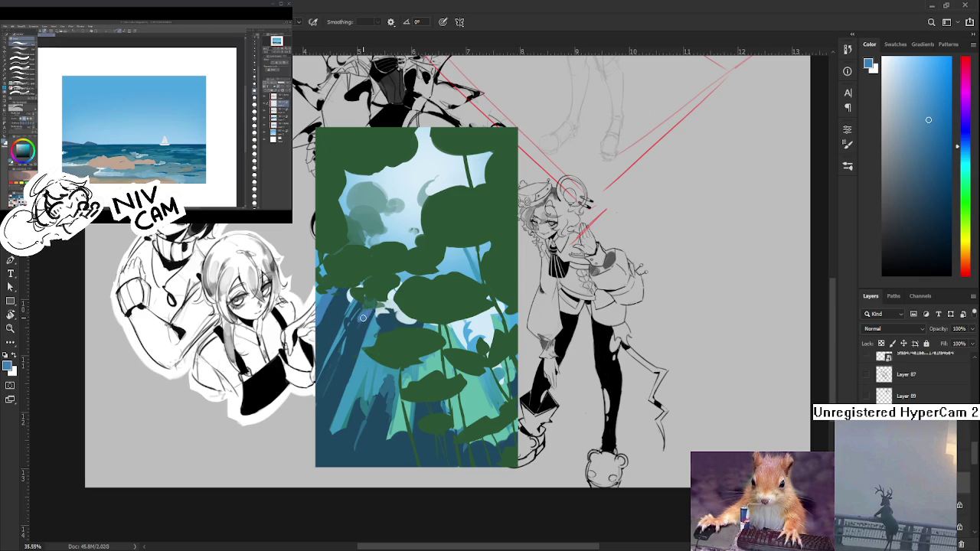
pyautogui.keyDown('alt'); pyautogui.click(371, 315); pyautogui.keyUp('alt')
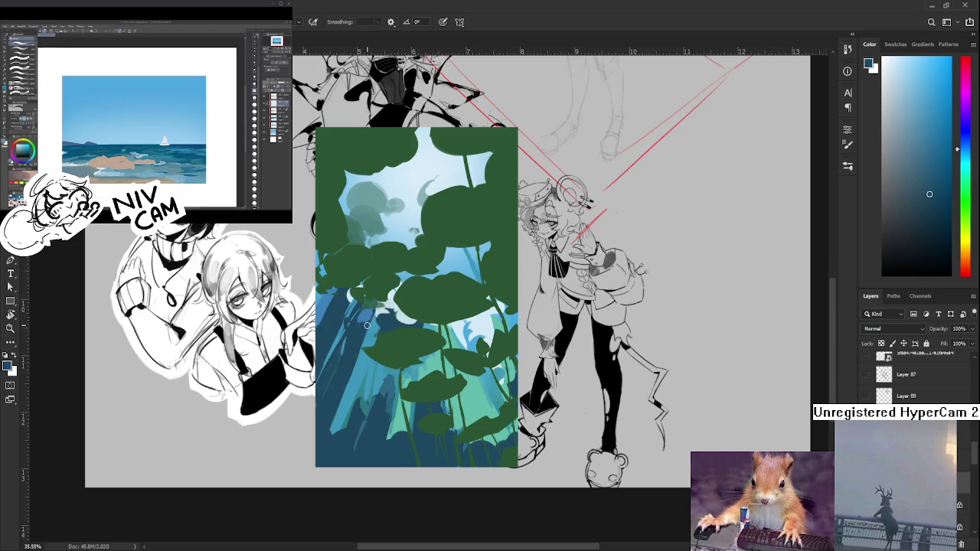
pyautogui.keyDown('alt'); pyautogui.click(368, 325); pyautogui.keyUp('alt')
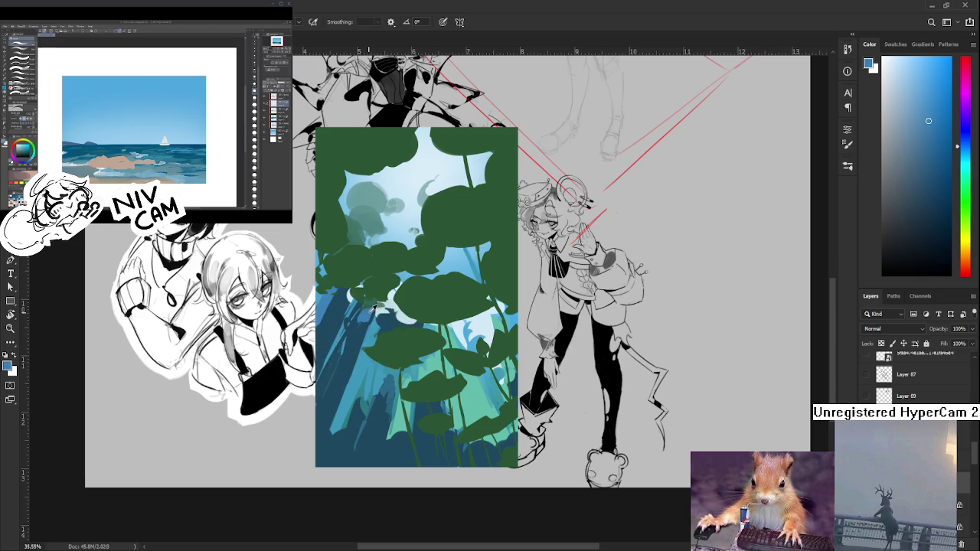
pyautogui.keyDown('alt'); pyautogui.click(366, 324); pyautogui.keyUp('alt')
pyautogui.keyDown('alt'); pyautogui.click(367, 321); pyautogui.keyUp('alt')
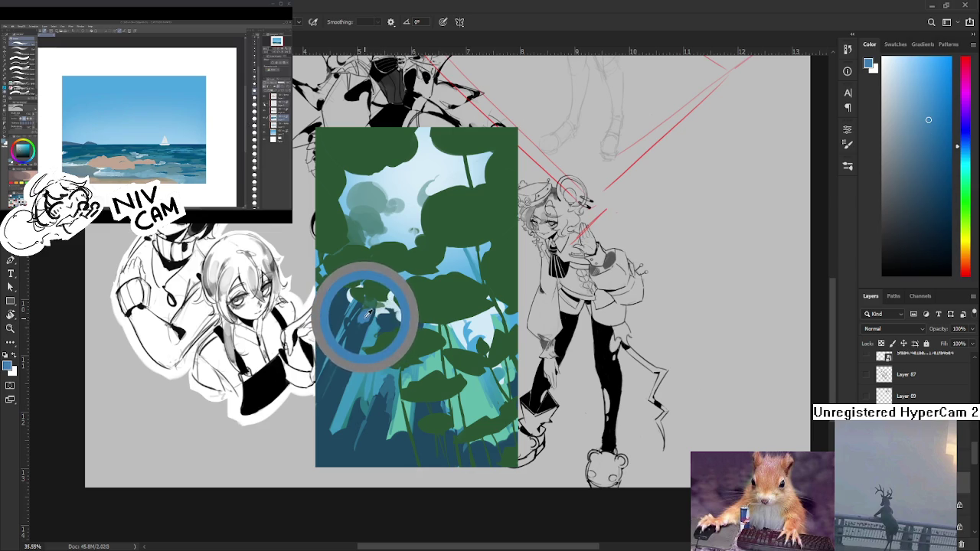
pyautogui.keyDown('alt'); pyautogui.click(370, 311); pyautogui.keyUp('alt')
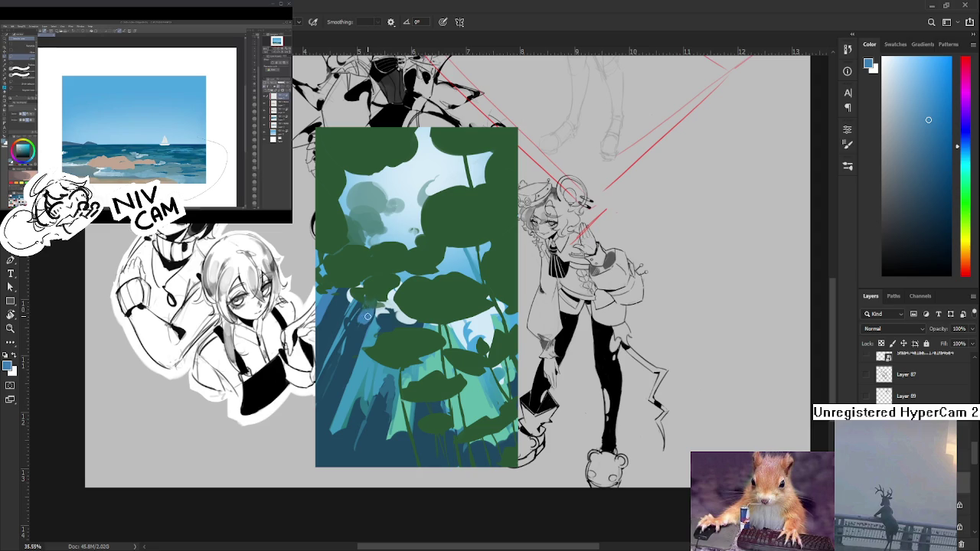
pyautogui.keyDown('alt'); pyautogui.click(367, 316); pyautogui.keyUp('alt')
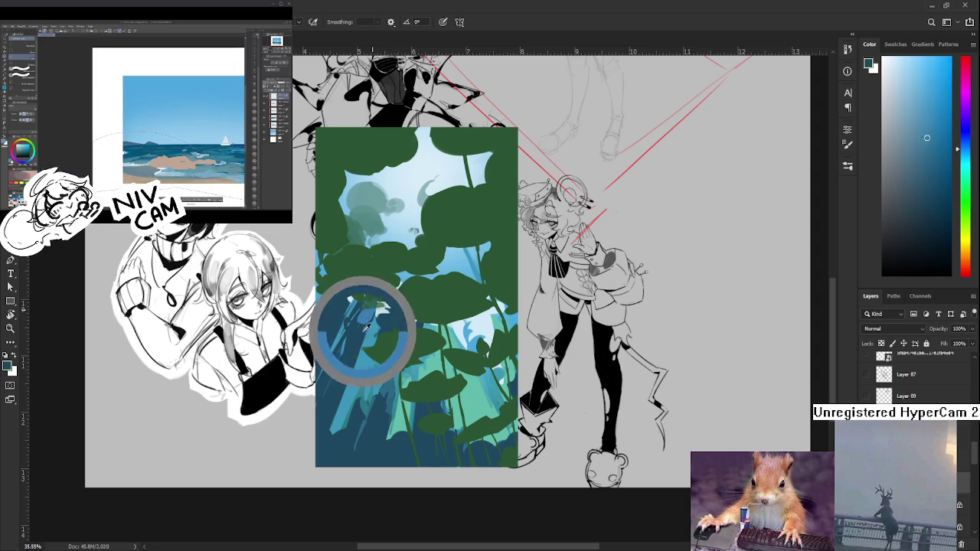
pyautogui.keyDown('alt'); pyautogui.click(363, 320); pyautogui.keyUp('alt')
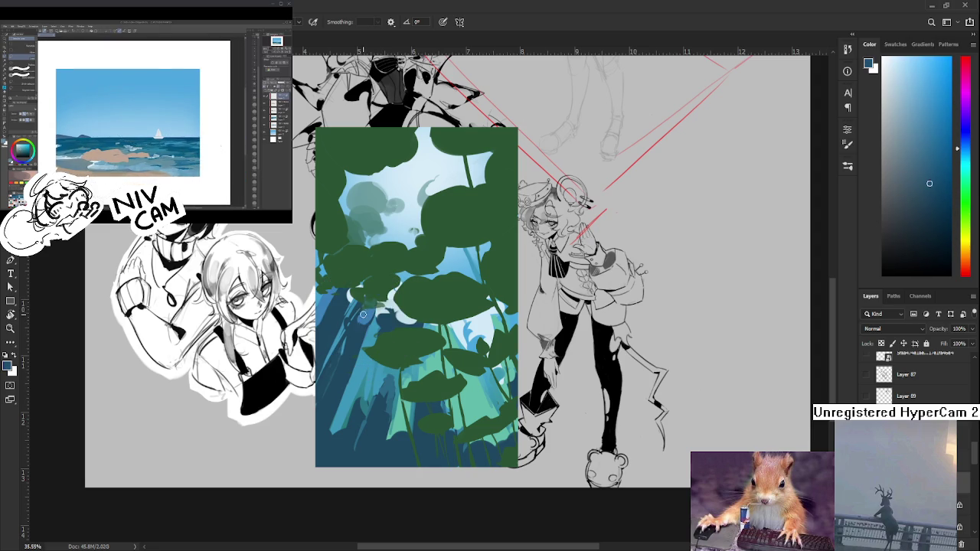
pyautogui.keyDown('alt'); pyautogui.click(366, 309); pyautogui.keyUp('alt')
pyautogui.keyDown('alt'); pyautogui.click(366, 310); pyautogui.keyUp('alt')
pyautogui.keyDown('alt'); pyautogui.click(368, 313); pyautogui.keyUp('alt')
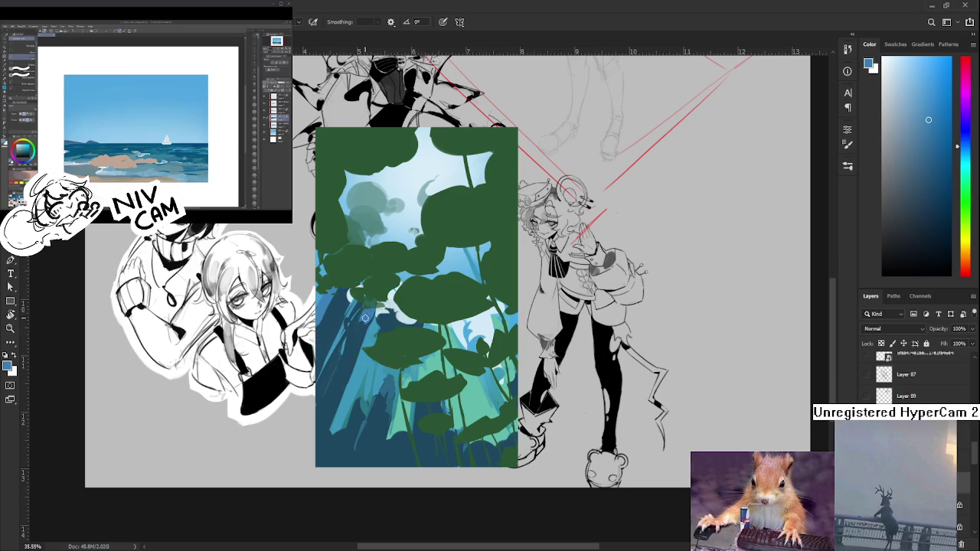
pyautogui.keyDown('alt'); pyautogui.click(366, 320); pyautogui.keyUp('alt')
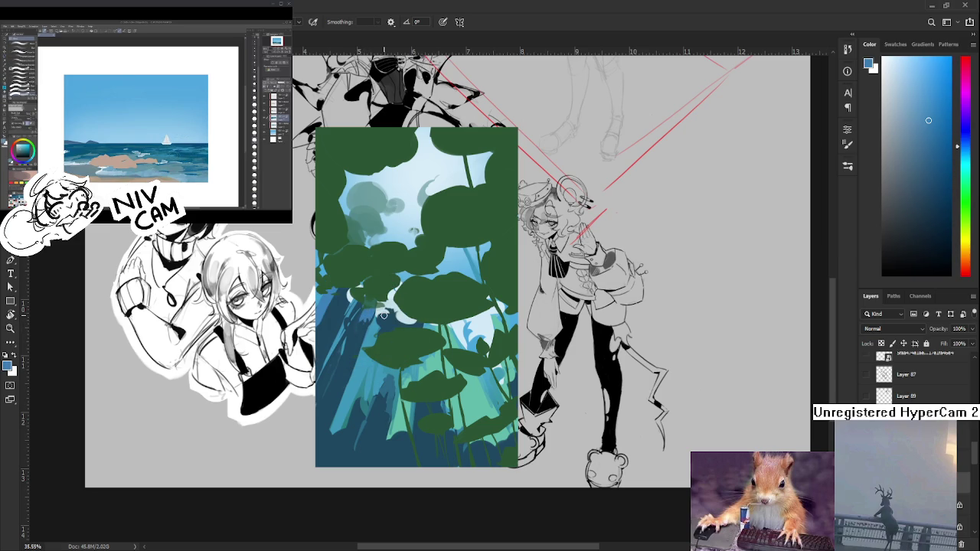
pyautogui.scroll(-3, 384, 314)
# Sample a darker blue, then brush blue strokes and a dark green leaf into the panel's lower-left
pyautogui.scroll(-2, 399, 359)
pyautogui.scroll(-2, 414, 411)
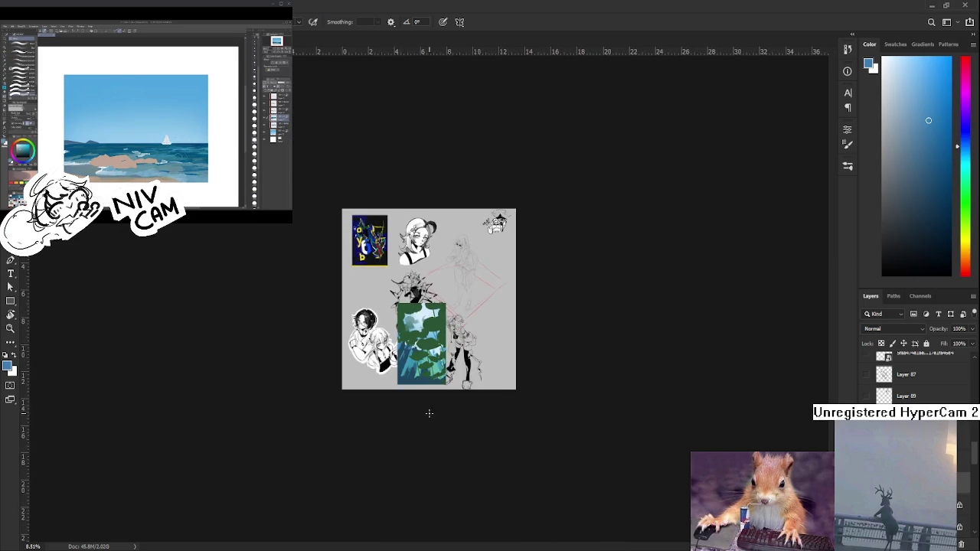
pyautogui.scroll(4, 414, 411)
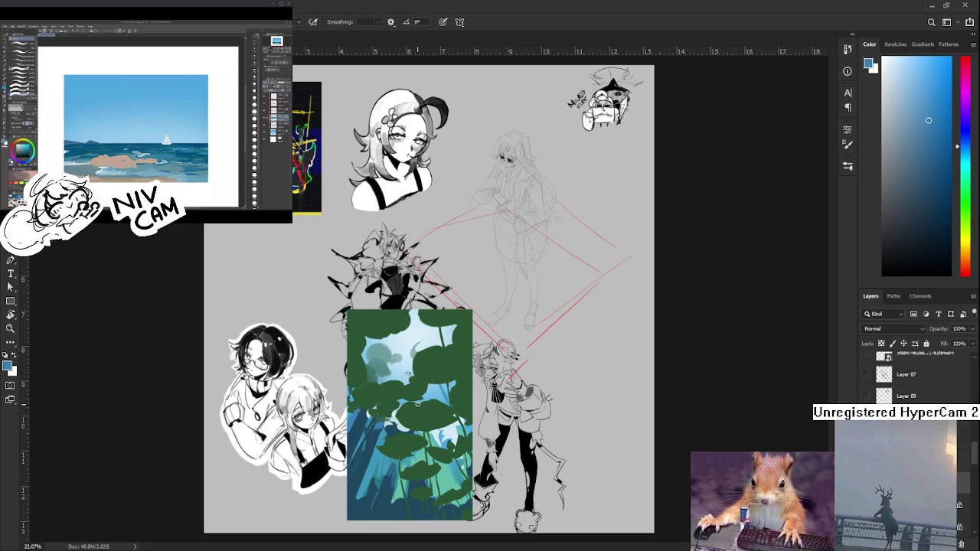
pyautogui.keyDown('alt'); pyautogui.click(363, 478); pyautogui.keyUp('alt')
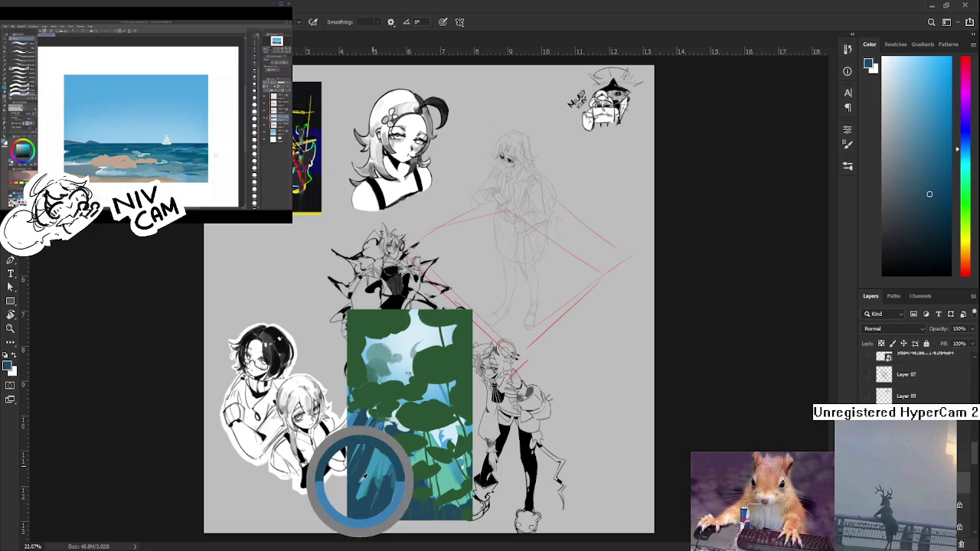
pyautogui.moveTo(362, 494); pyautogui.dragTo(398, 475)
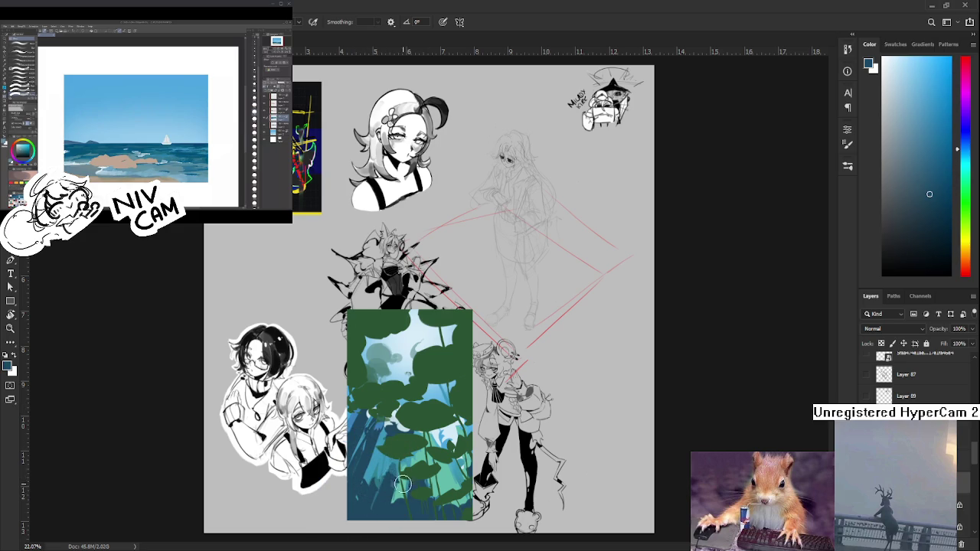
pyautogui.moveTo(395, 459)
pyautogui.mouseDown()
pyautogui.moveTo(446, 463)
pyautogui.moveTo(463, 474)
pyautogui.mouseUp()
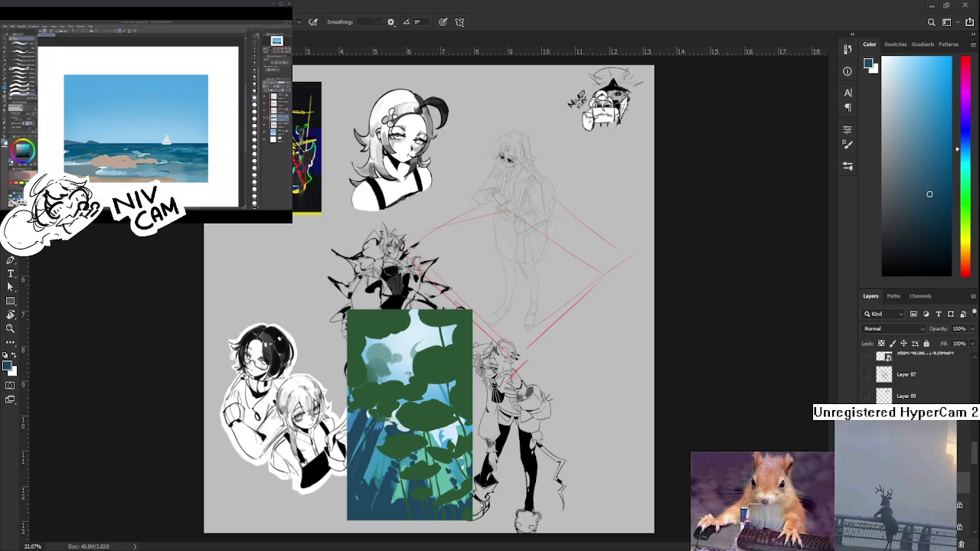
# Resample colours across the lower leaves until a dark teal-blue is the active colour
pyautogui.scroll(1, 395, 426)
pyautogui.scroll(1, 395, 425)
pyautogui.scroll(-1, 395, 422)
pyautogui.scroll(-1, 395, 423)
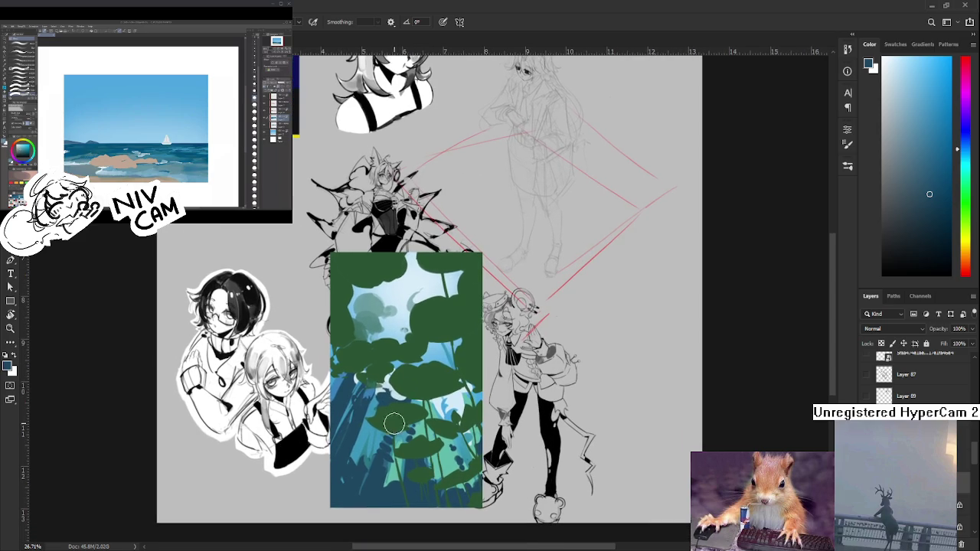
pyautogui.moveTo(372, 415); pyautogui.dragTo(394, 435)
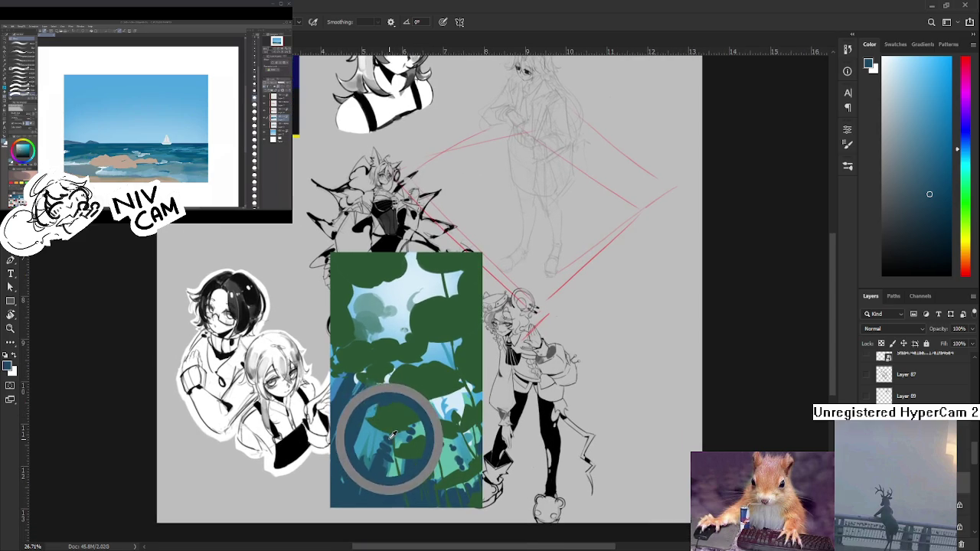
pyautogui.click(375, 412)
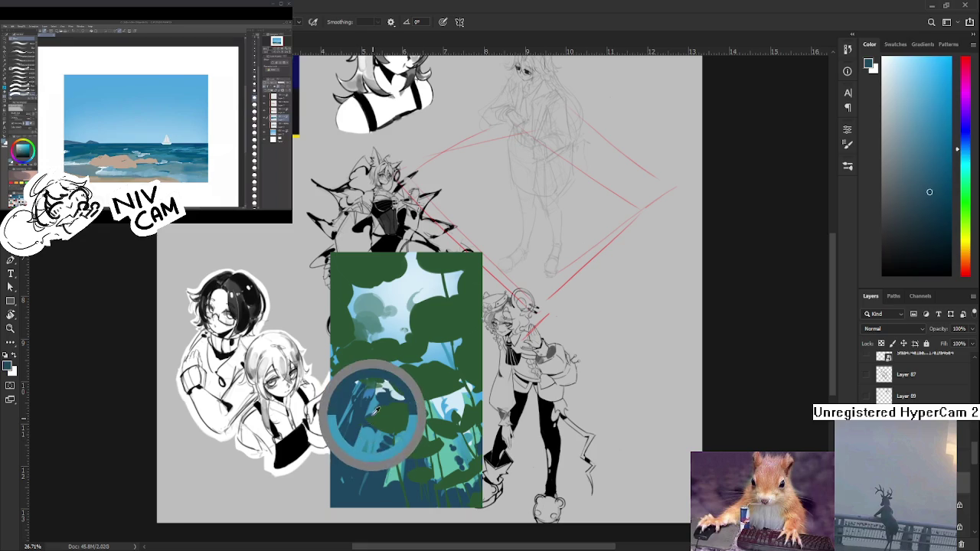
pyautogui.moveTo(375, 411); pyautogui.dragTo(375, 415)
pyautogui.click(376, 429)
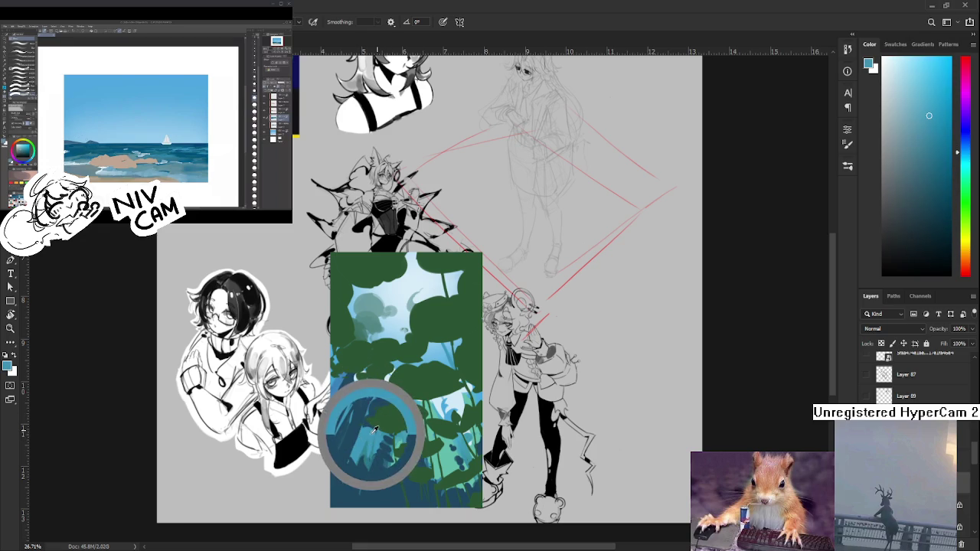
pyautogui.click(376, 406)
pyautogui.click(369, 426)
pyautogui.click(369, 429)
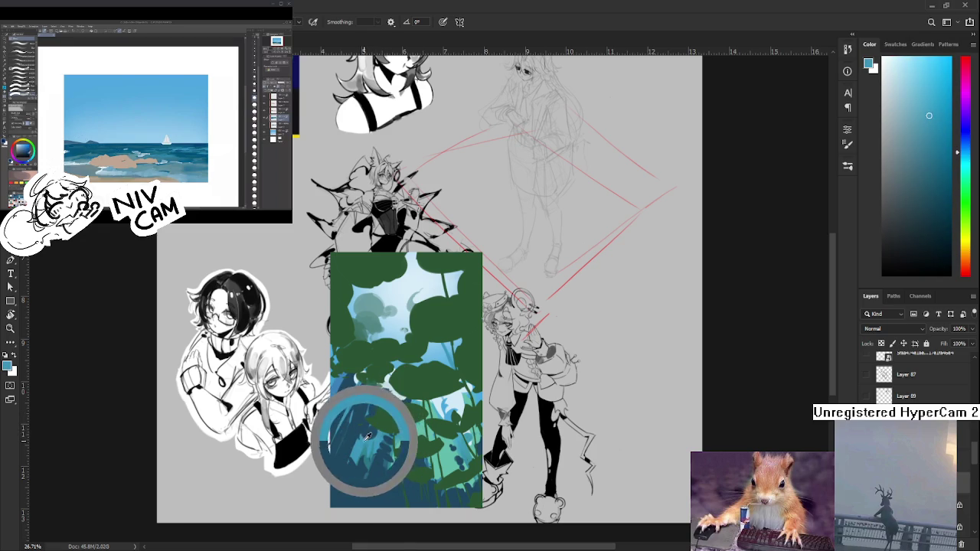
pyautogui.click(371, 430)
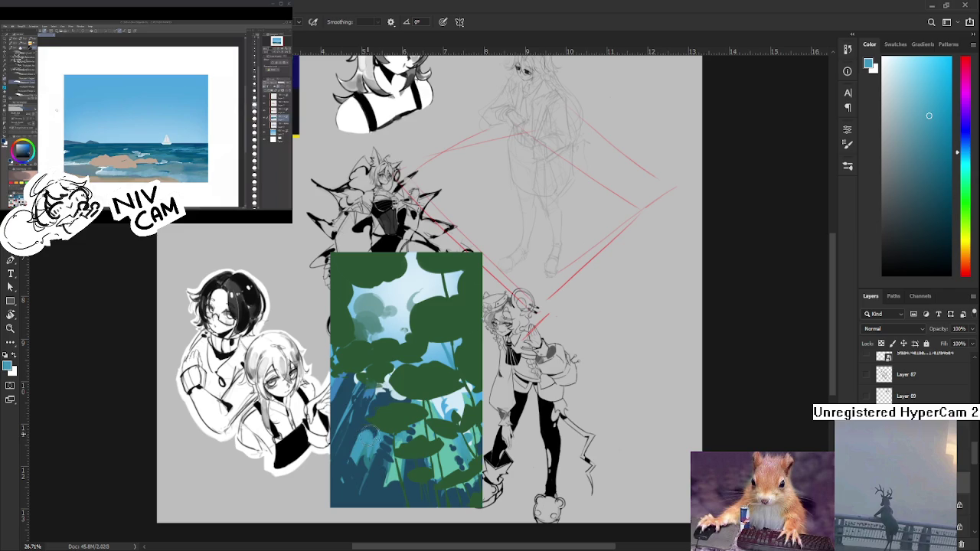
pyautogui.click(373, 435)
pyautogui.click(373, 435)
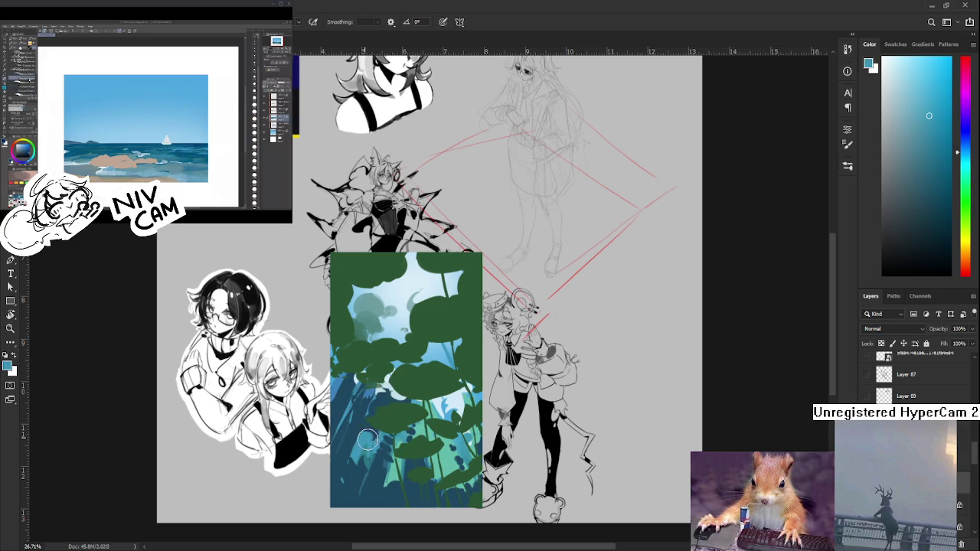
pyautogui.click(369, 437)
pyautogui.click(359, 426)
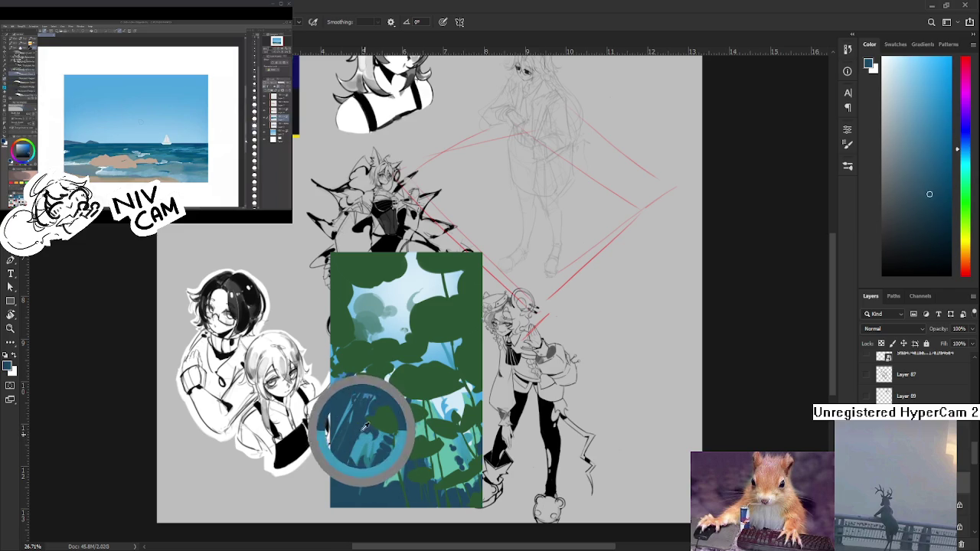
pyautogui.keyDown('alt'); pyautogui.click(361, 427); pyautogui.keyUp('alt')
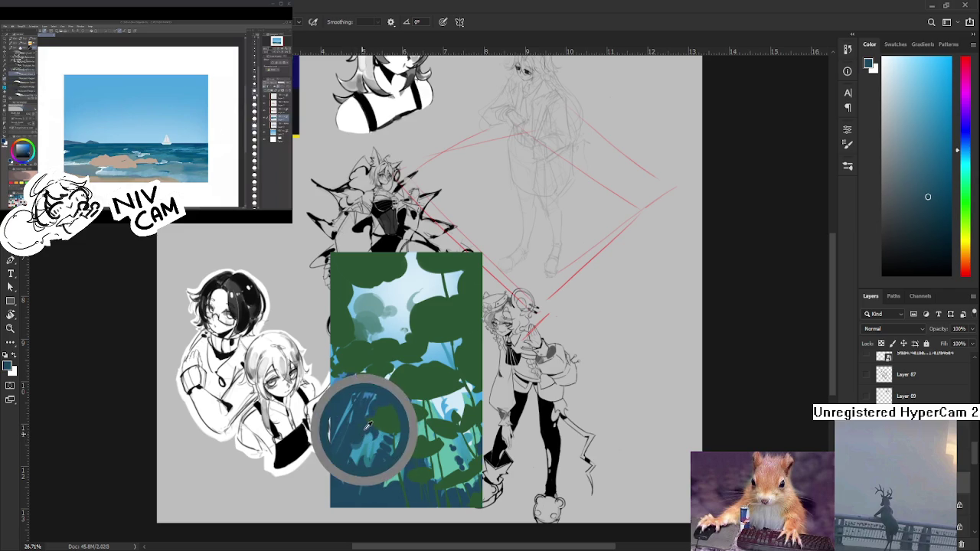
pyautogui.keyDown('alt'); pyautogui.click(361, 427); pyautogui.keyUp('alt')
pyautogui.moveTo(409, 417)
pyautogui.mouseDown()
pyautogui.moveTo(386, 423)
pyautogui.moveTo(420, 391)
pyautogui.mouseUp()
pyautogui.keyDown('alt'); pyautogui.click(363, 411); pyautogui.keyUp('alt')
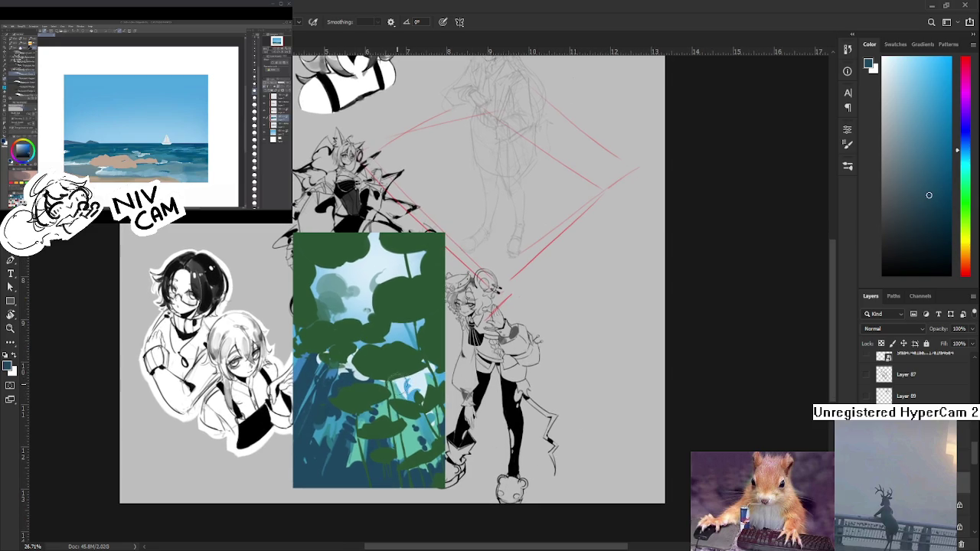
# Sample the leaves and plants repeatedly until a light mint-teal is the foreground colour
pyautogui.keyDown('alt'); pyautogui.click(389, 375); pyautogui.keyUp('alt')
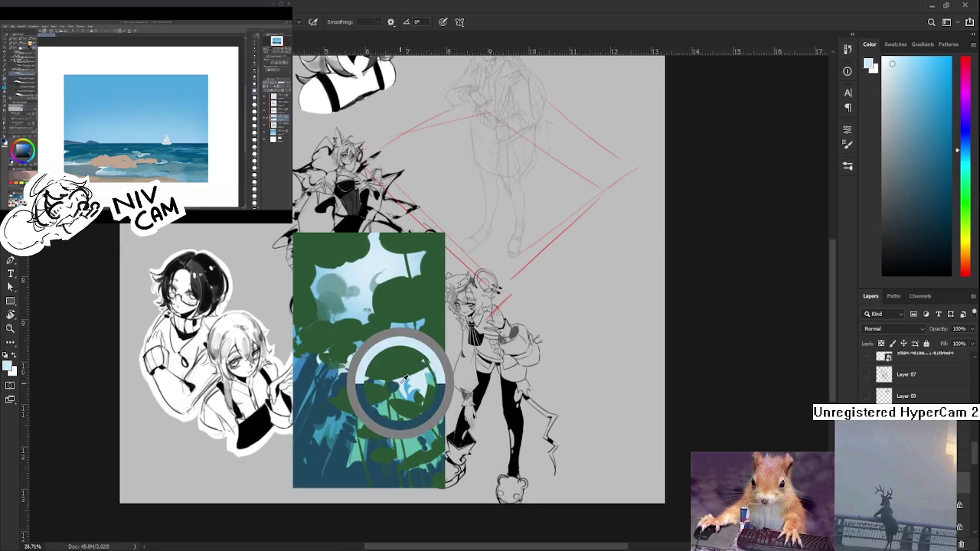
pyautogui.keyDown('alt'); pyautogui.click(391, 381); pyautogui.keyUp('alt')
pyautogui.keyDown('alt'); pyautogui.click(394, 383); pyautogui.keyUp('alt')
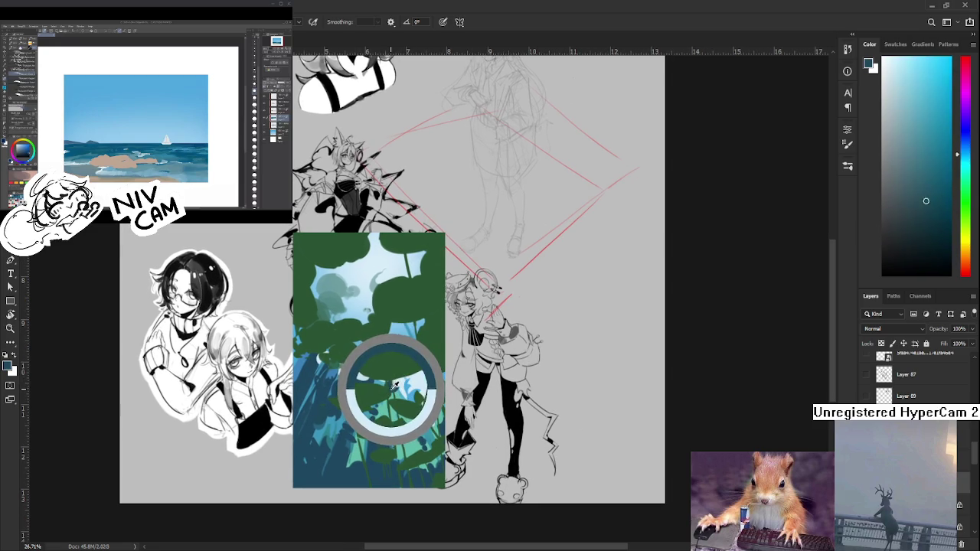
pyautogui.keyDown('alt'); pyautogui.click(395, 383); pyautogui.keyUp('alt')
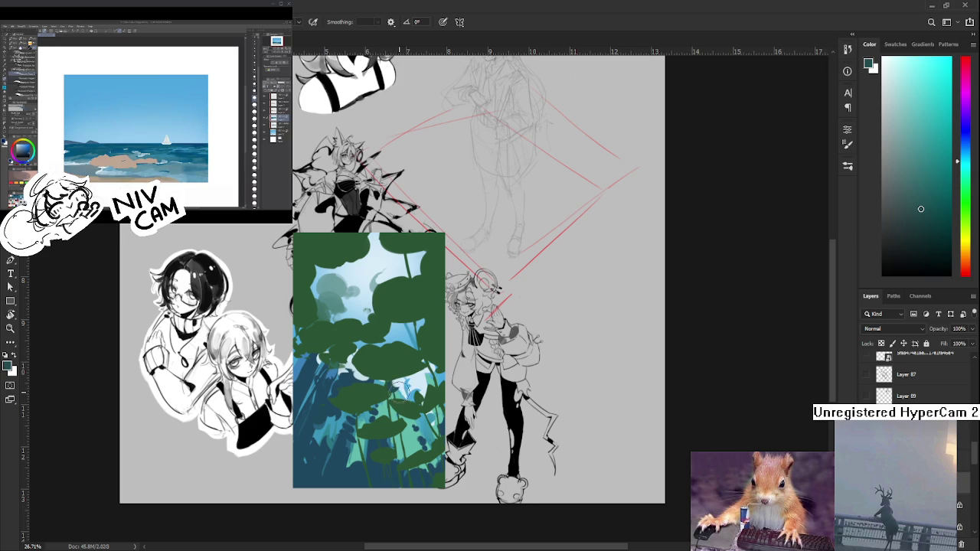
pyautogui.keyDown('alt'); pyautogui.click(395, 380); pyautogui.keyUp('alt')
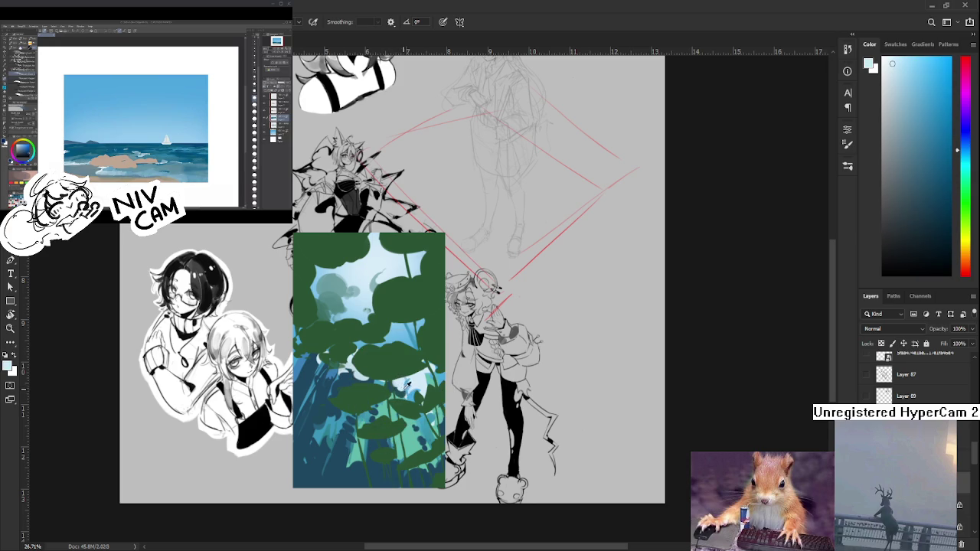
pyautogui.keyDown('alt'); pyautogui.click(395, 390); pyautogui.keyUp('alt')
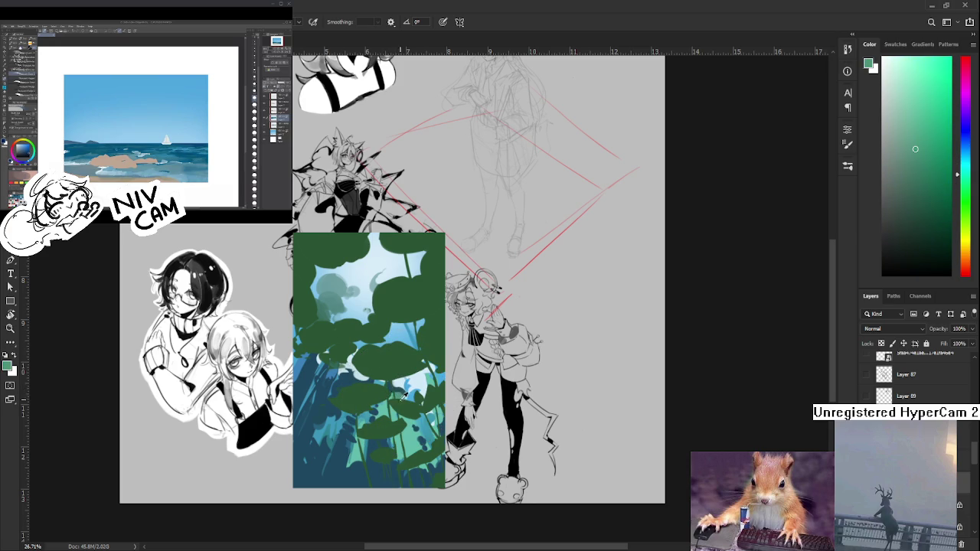
pyautogui.keyDown('alt'); pyautogui.click(397, 395); pyautogui.keyUp('alt')
pyautogui.keyDown('alt'); pyautogui.click(397, 395); pyautogui.keyUp('alt')
pyautogui.keyDown('alt'); pyautogui.click(396, 397); pyautogui.keyUp('alt')
pyautogui.moveTo(376, 414); pyautogui.dragTo(383, 396)
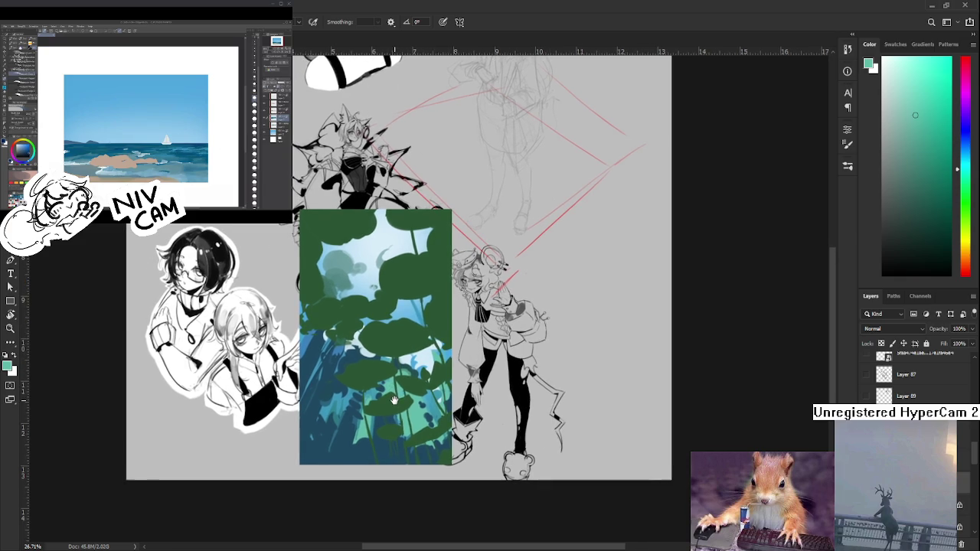
# Sample teal-green and dark blue from the plants to build the first overlapping leaf shapes
pyautogui.keyDown('alt'); pyautogui.click(398, 375); pyautogui.keyUp('alt')
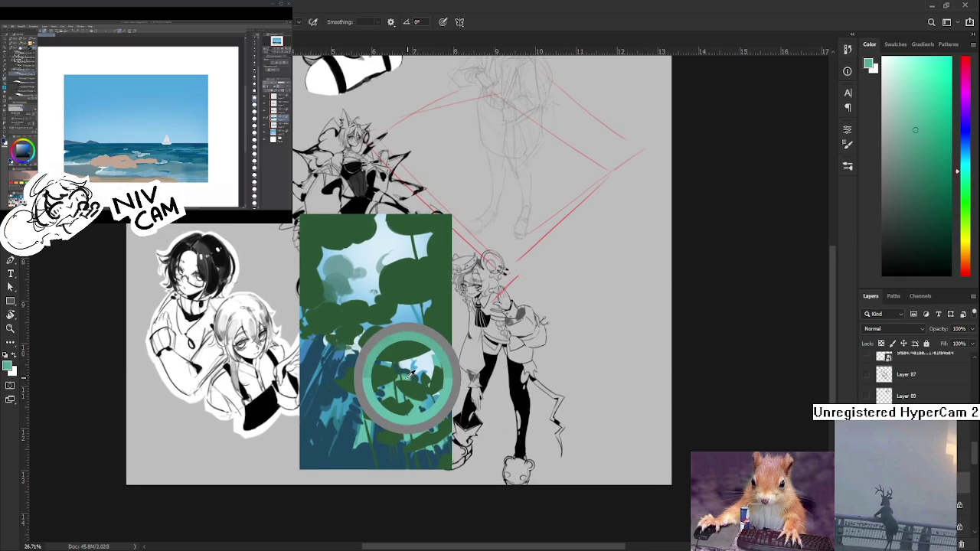
pyautogui.keyDown('alt'); pyautogui.click(400, 373); pyautogui.keyUp('alt')
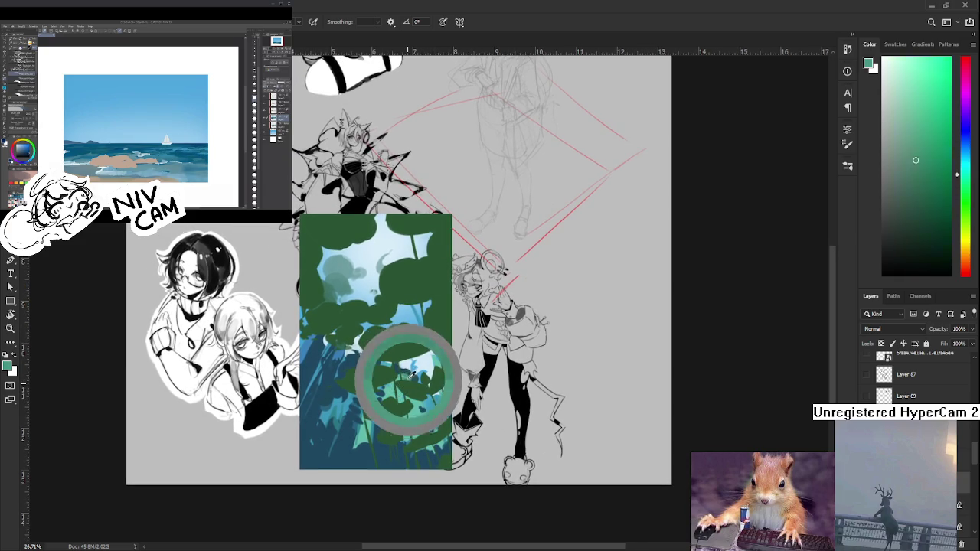
pyautogui.keyDown('alt'); pyautogui.click(408, 374); pyautogui.keyUp('alt')
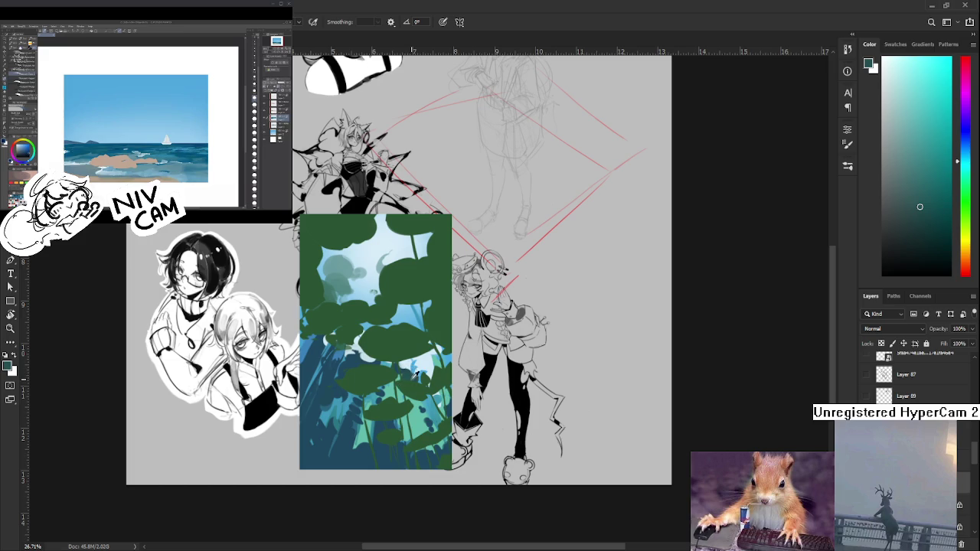
pyautogui.keyDown('alt'); pyautogui.click(413, 371); pyautogui.keyUp('alt')
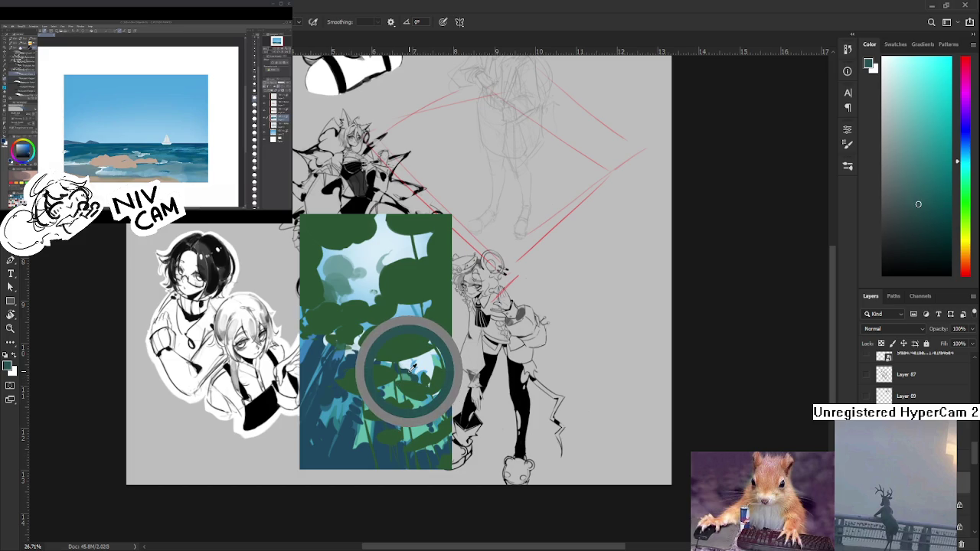
pyautogui.keyDown('alt'); pyautogui.click(411, 369); pyautogui.keyUp('alt')
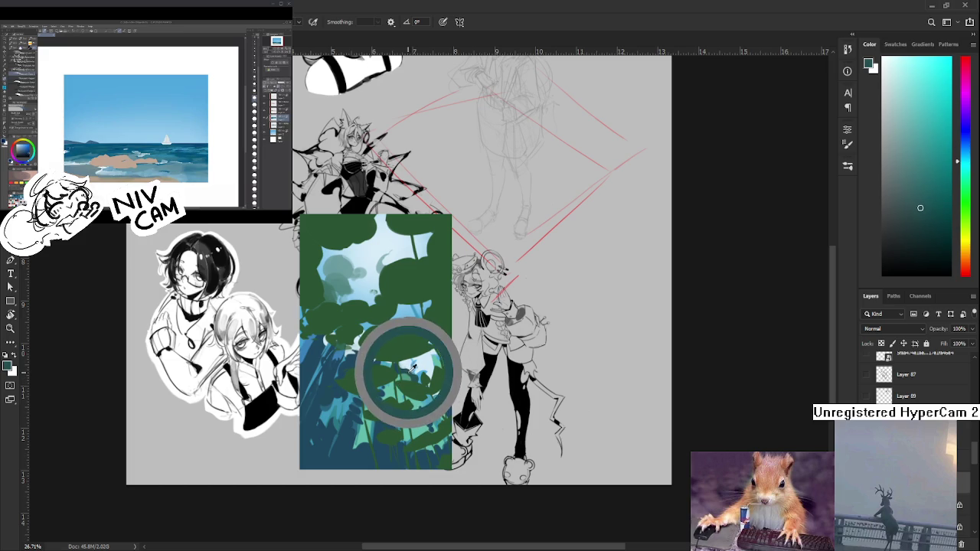
pyautogui.keyDown('alt'); pyautogui.click(389, 376); pyautogui.keyUp('alt')
pyautogui.keyDown('alt'); pyautogui.click(385, 385); pyautogui.keyUp('alt')
pyautogui.keyDown('alt'); pyautogui.click(376, 387); pyautogui.keyUp('alt')
pyautogui.keyDown('alt'); pyautogui.click(376, 386); pyautogui.keyUp('alt')
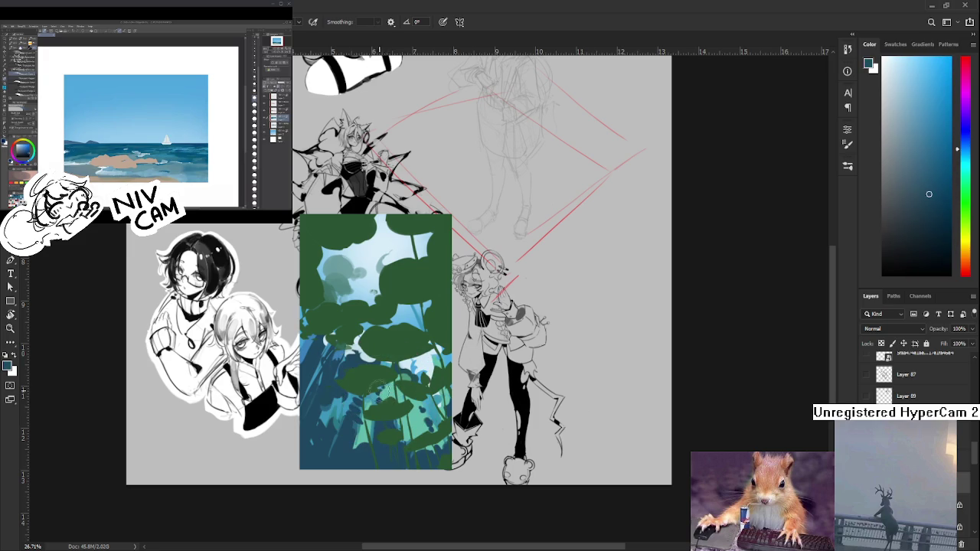
pyautogui.keyDown('alt'); pyautogui.click(380, 389); pyautogui.keyUp('alt')
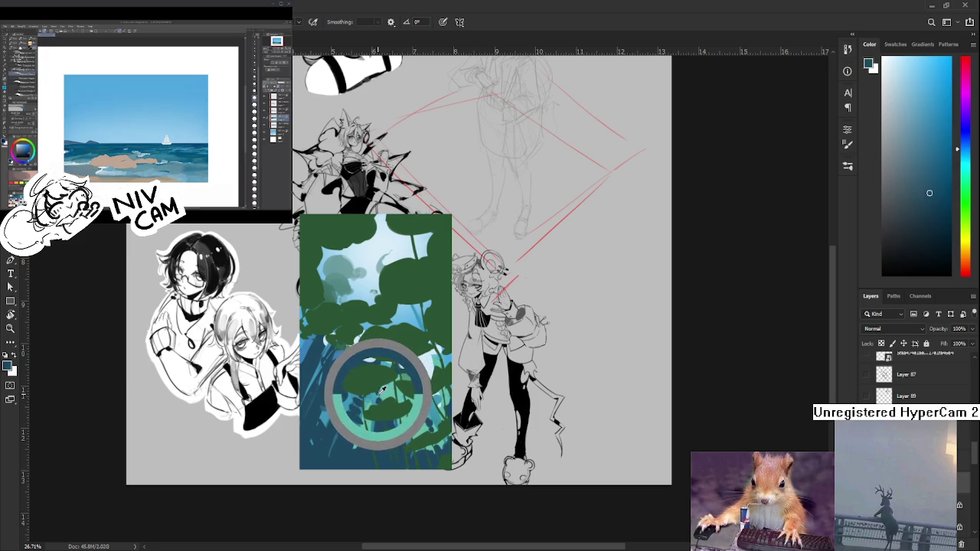
pyautogui.moveTo(382, 389); pyautogui.dragTo(375, 389)
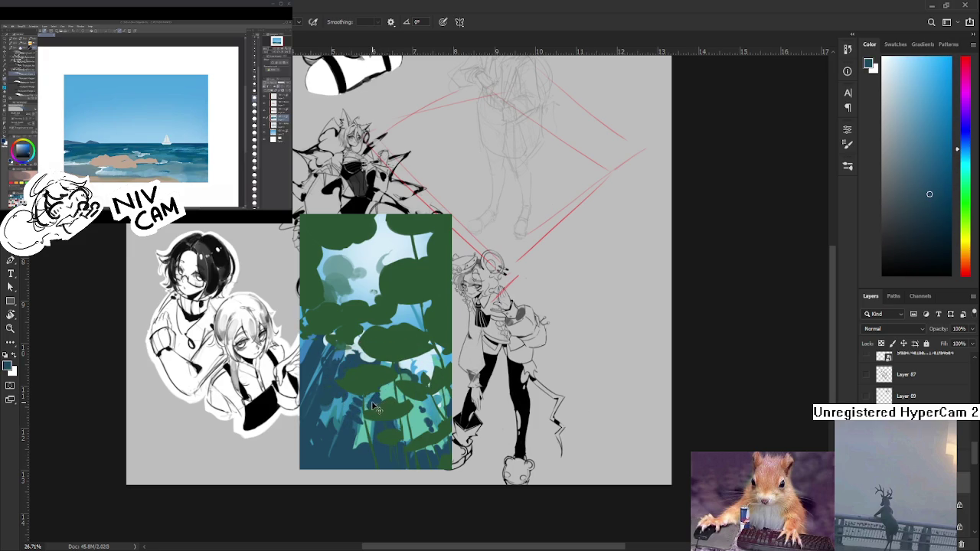
# Alternate teal-green and dark blue to layer more leaves, ending on a dark teal-blue
pyautogui.keyDown('alt'); pyautogui.click(378, 391); pyautogui.keyUp('alt')
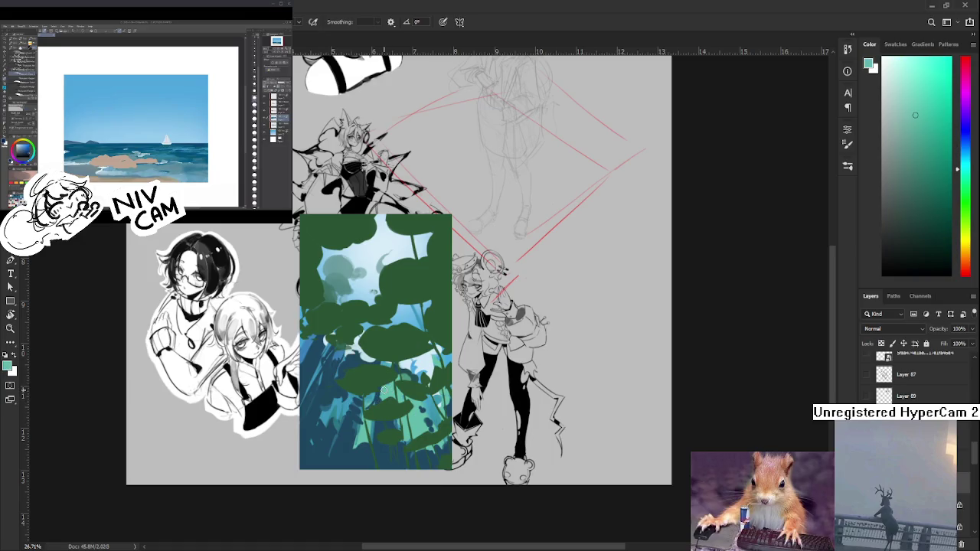
pyautogui.keyDown('alt'); pyautogui.click(379, 384); pyautogui.keyUp('alt')
pyautogui.keyDown('alt'); pyautogui.click(380, 378); pyautogui.keyUp('alt')
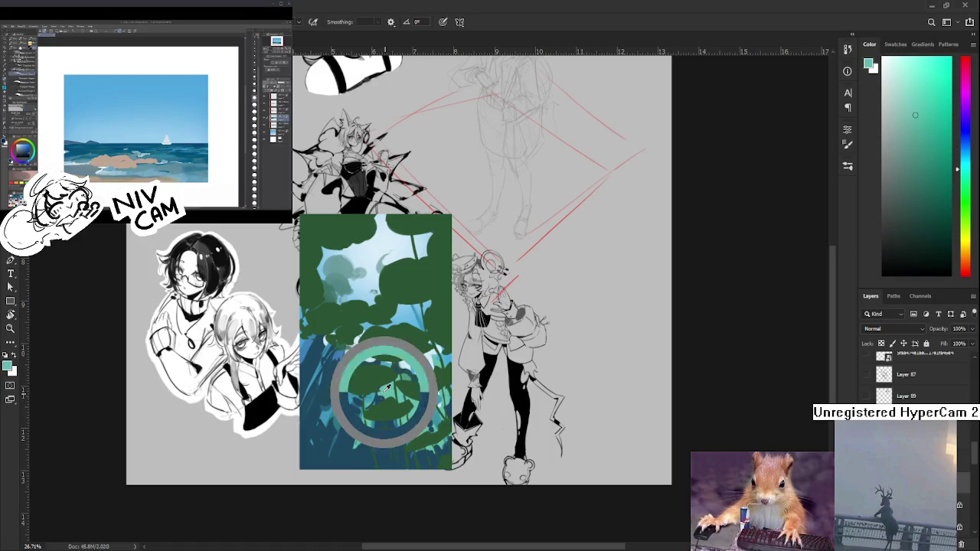
pyautogui.keyDown('alt'); pyautogui.click(382, 392); pyautogui.keyUp('alt')
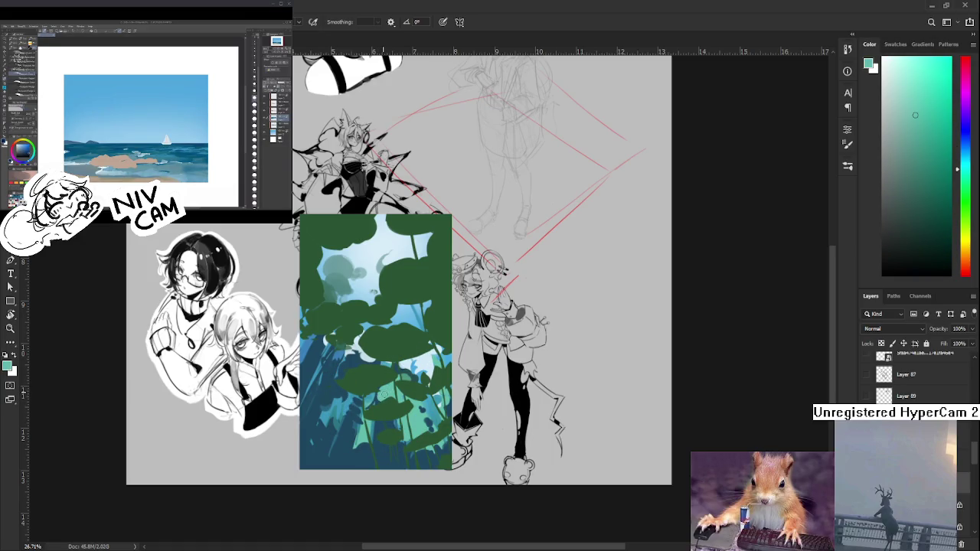
pyautogui.keyDown('alt'); pyautogui.click(377, 376); pyautogui.keyUp('alt')
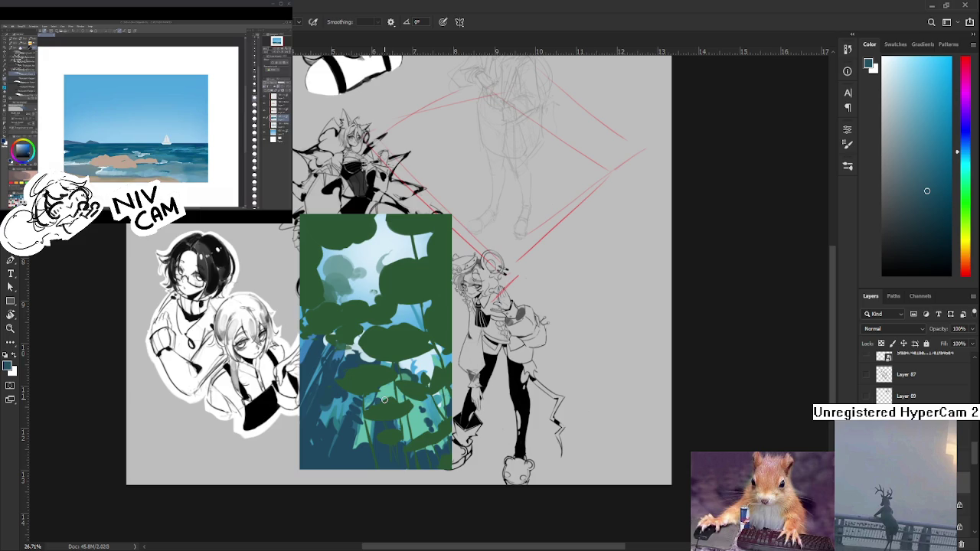
pyautogui.keyDown('alt'); pyautogui.click(380, 396); pyautogui.keyUp('alt')
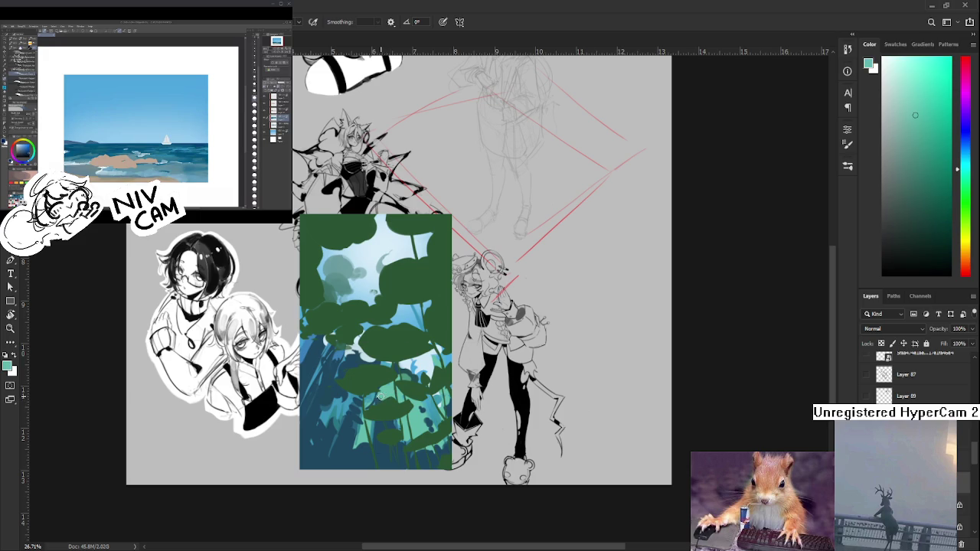
pyautogui.keyDown('alt'); pyautogui.click(383, 395); pyautogui.keyUp('alt')
pyautogui.keyDown('alt'); pyautogui.click(391, 395); pyautogui.keyUp('alt')
pyautogui.keyDown('alt'); pyautogui.click(389, 396); pyautogui.keyUp('alt')
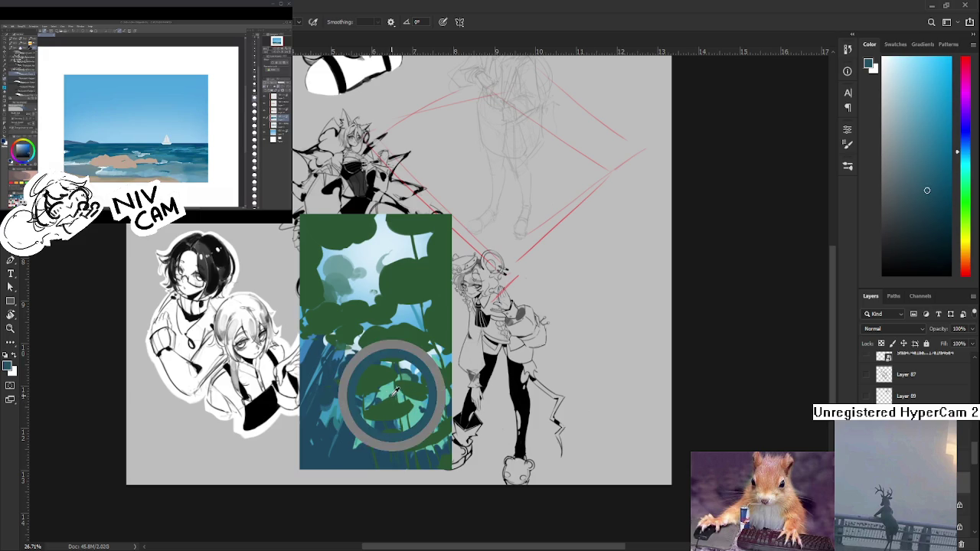
pyautogui.keyDown('alt'); pyautogui.click(392, 394); pyautogui.keyUp('alt')
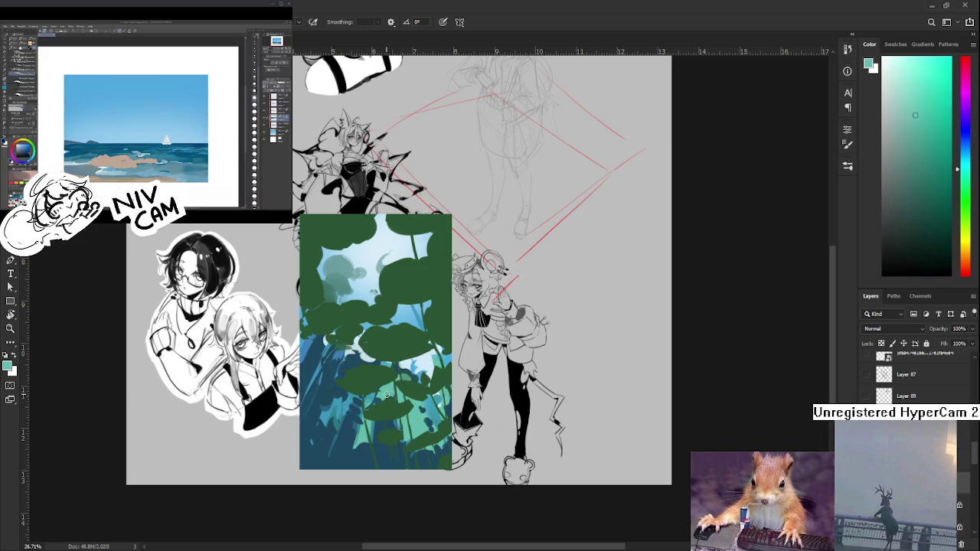
pyautogui.keyDown('alt'); pyautogui.click(392, 395); pyautogui.keyUp('alt')
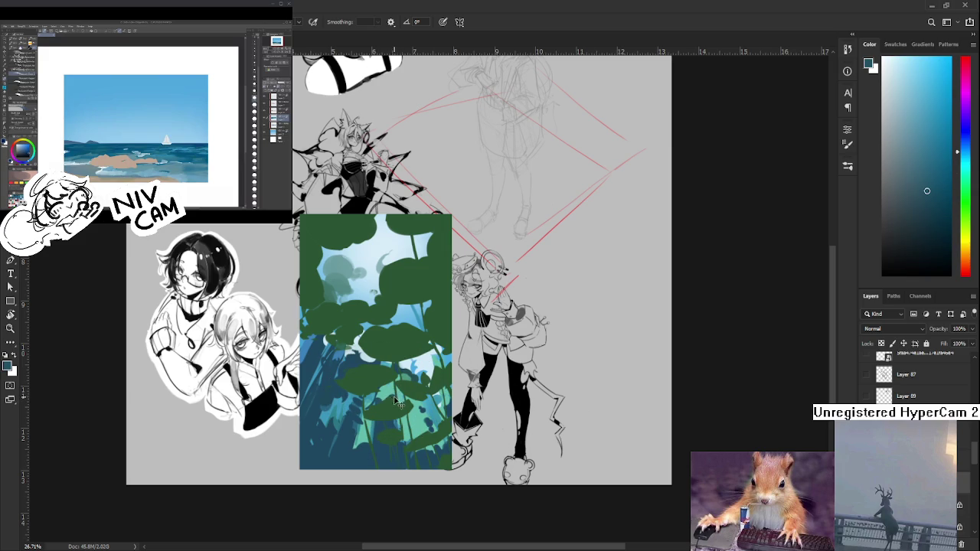
pyautogui.keyDown('alt'); pyautogui.click(398, 395); pyautogui.keyUp('alt')
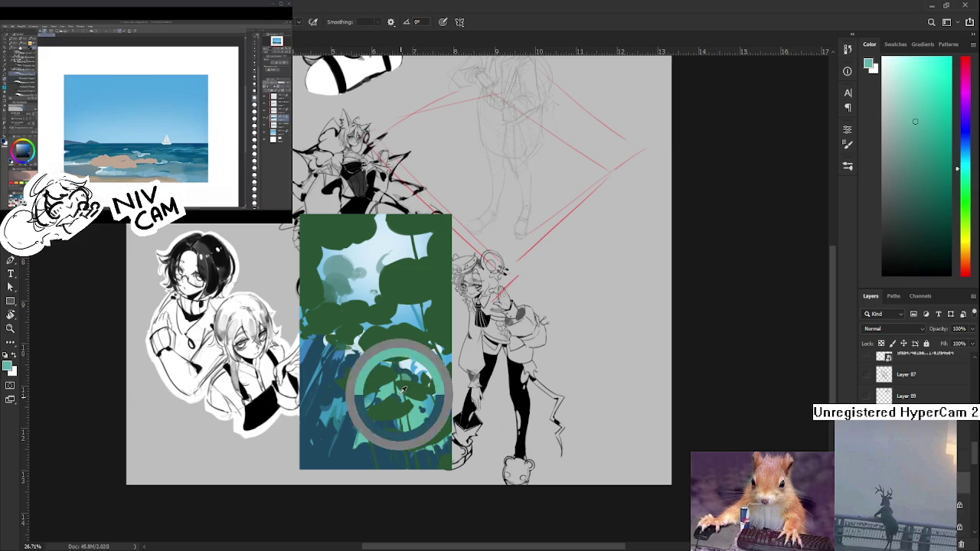
pyautogui.keyDown('alt'); pyautogui.click(395, 394); pyautogui.keyUp('alt')
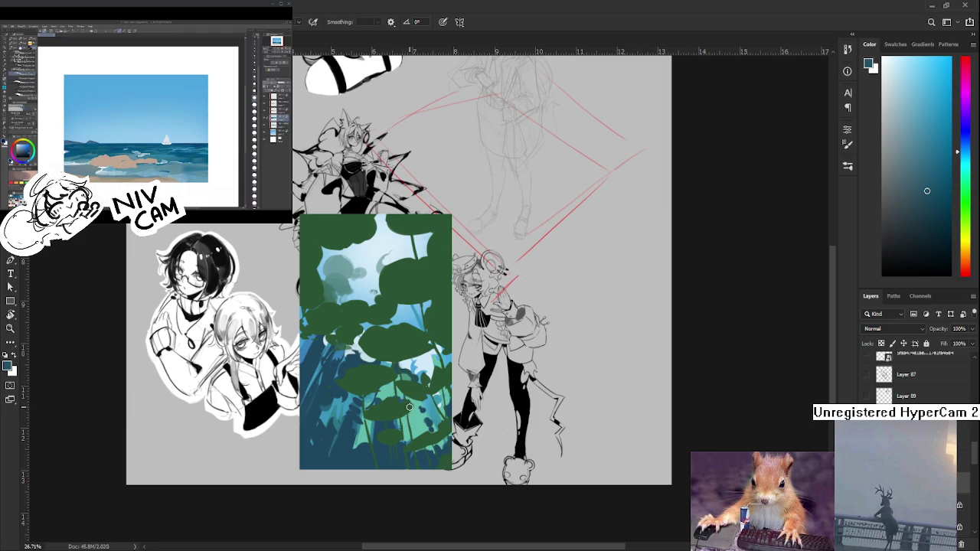
pyautogui.scroll(-1, 401, 403)
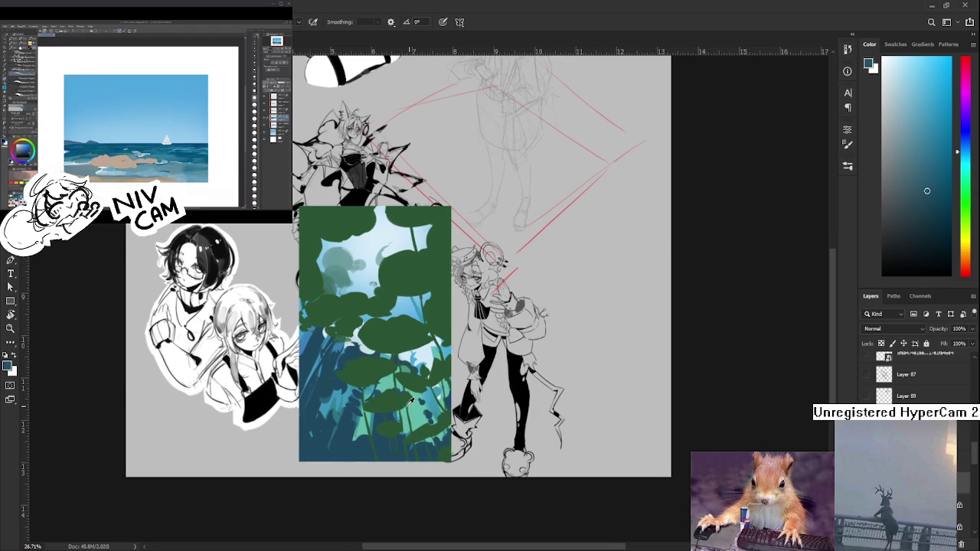
# Brush a few extra small teal and dark blue leaves into the lower plants, then zoom out
pyautogui.keyDown('alt'); pyautogui.click(395, 413); pyautogui.keyUp('alt')
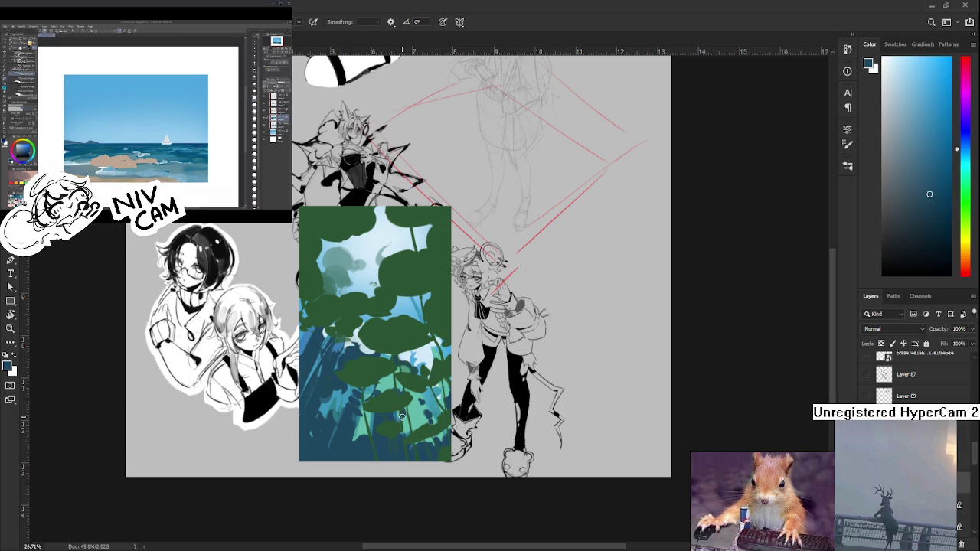
pyautogui.keyDown('alt'); pyautogui.click(404, 405); pyautogui.keyUp('alt')
pyautogui.moveTo(410, 410); pyautogui.dragTo(405, 408)
pyautogui.keyDown('alt'); pyautogui.click(402, 413); pyautogui.keyUp('alt')
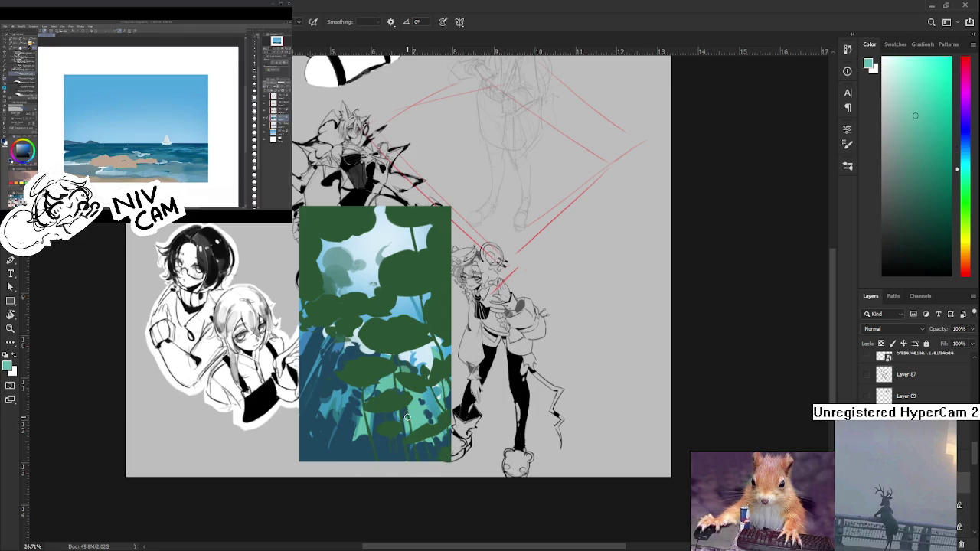
pyautogui.keyDown('alt'); pyautogui.click(408, 411); pyautogui.keyUp('alt')
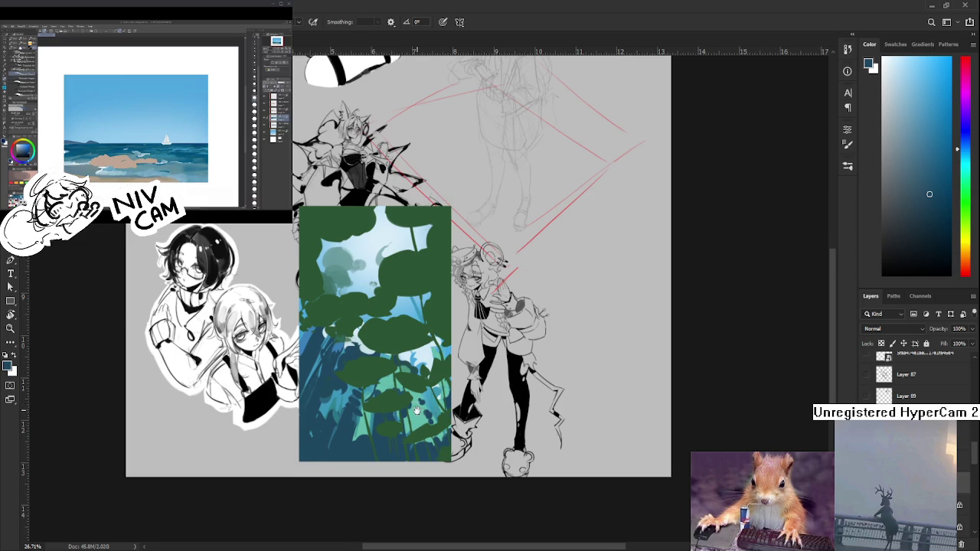
pyautogui.moveTo(415, 407); pyautogui.dragTo(419, 393)
pyautogui.scroll(-1, 419, 393)
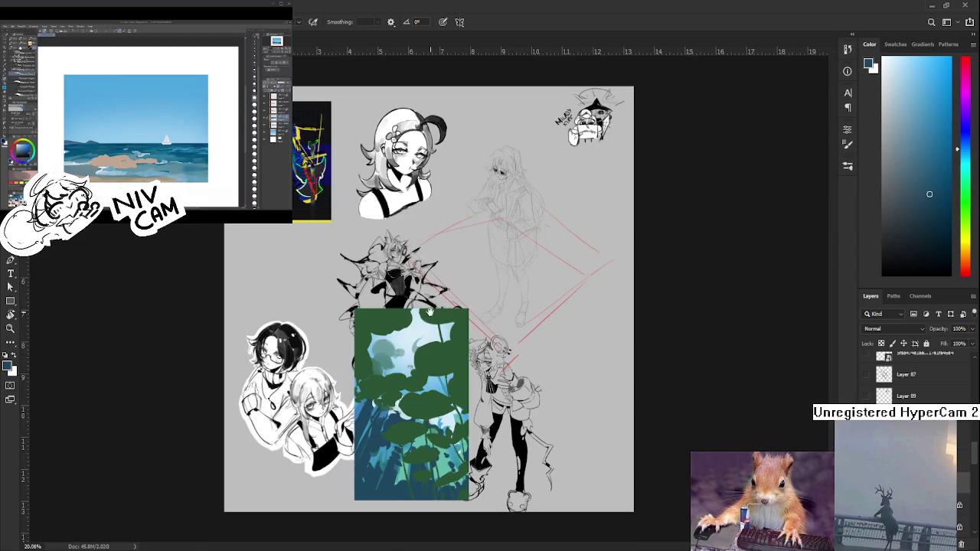
# Hand-letter a large black 'BRB' beside the character right of the lily-pad painting
pyautogui.scroll(2, 413, 366)
pyautogui.moveTo(413, 366)
pyautogui.mouseDown()
pyautogui.moveTo(311, 453)
pyautogui.moveTo(284, 505)
pyautogui.mouseUp()
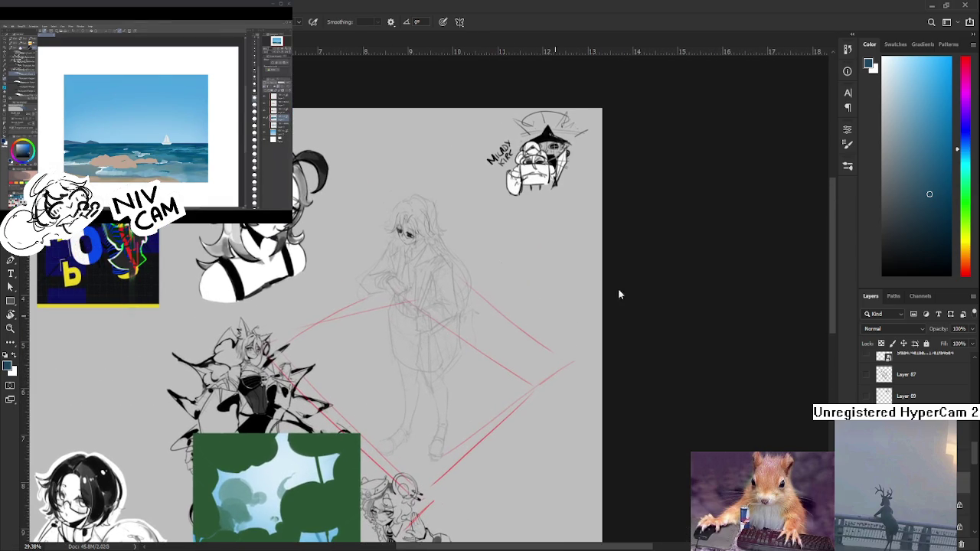
pyautogui.scroll(-2, 911, 375)
pyautogui.scroll(-2, 911, 375)
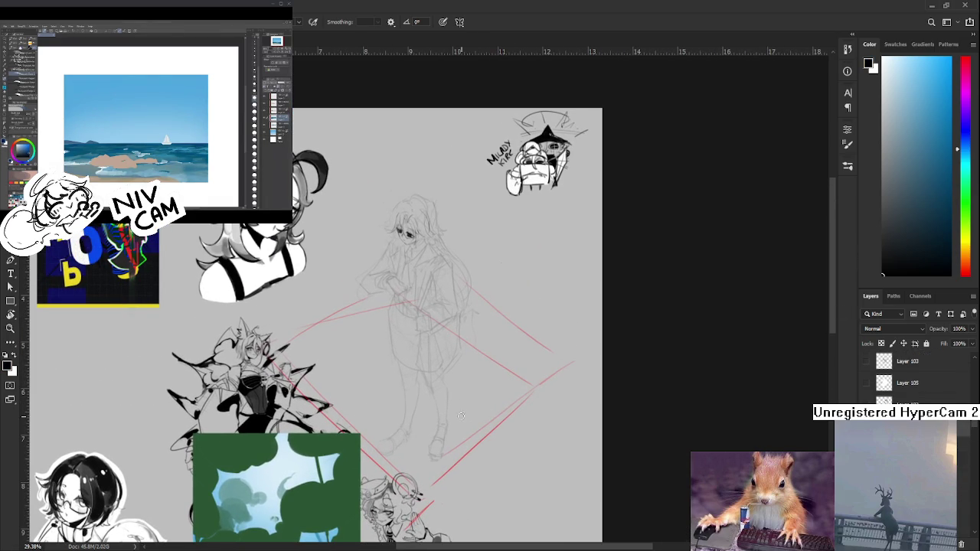
pyautogui.moveTo(459, 416)
pyautogui.mouseDown()
pyautogui.moveTo(439, 327)
pyautogui.moveTo(425, 357)
pyautogui.mouseUp()
pyautogui.moveTo(423, 301); pyautogui.dragTo(429, 358)
pyautogui.moveTo(458, 314)
pyautogui.mouseDown()
pyautogui.moveTo(456, 341)
pyautogui.moveTo(486, 335)
pyautogui.mouseUp()
pyautogui.moveTo(494, 305)
pyautogui.mouseDown()
pyautogui.moveTo(491, 337)
pyautogui.moveTo(524, 335)
pyautogui.moveTo(501, 356)
pyautogui.mouseUp()
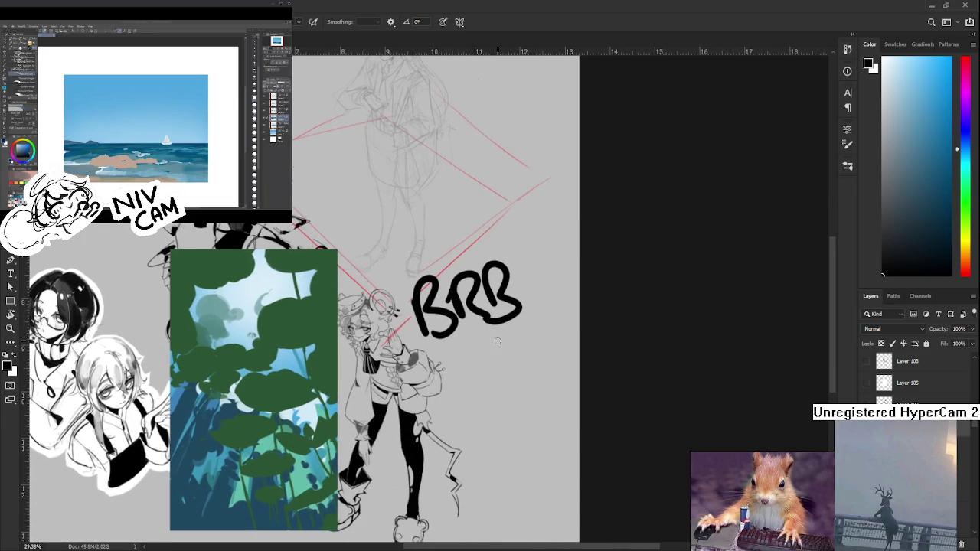
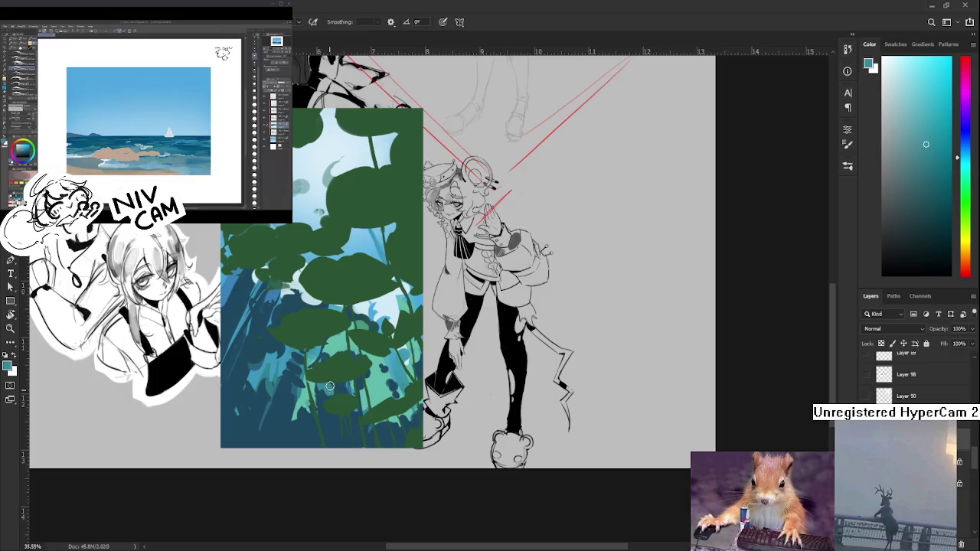
# Alternate teal, cyan-blue and dark blue brushwork on the lower-left stems of the lily-pad panel
pyautogui.keyDown('alt'); pyautogui.click(331, 389); pyautogui.keyUp('alt')
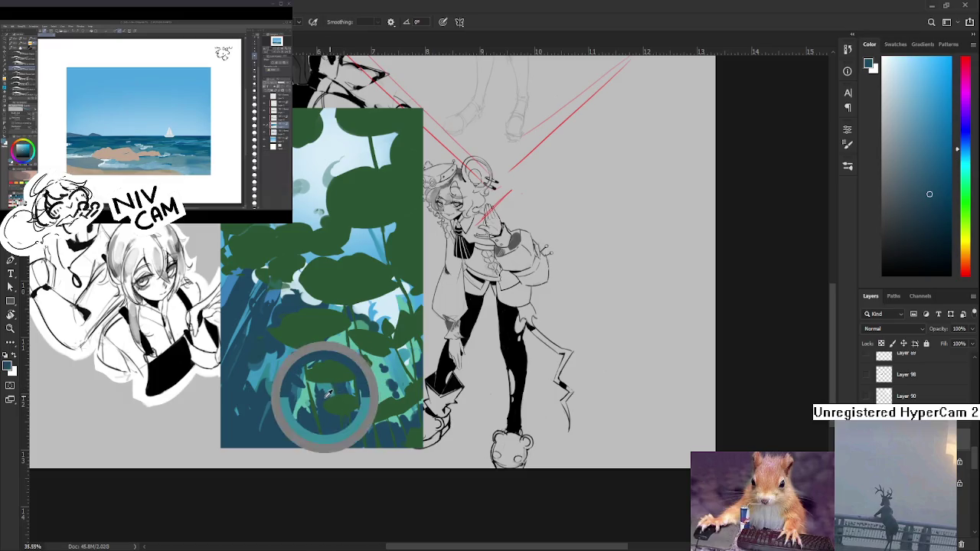
pyautogui.keyDown('alt'); pyautogui.click(332, 388); pyautogui.keyUp('alt')
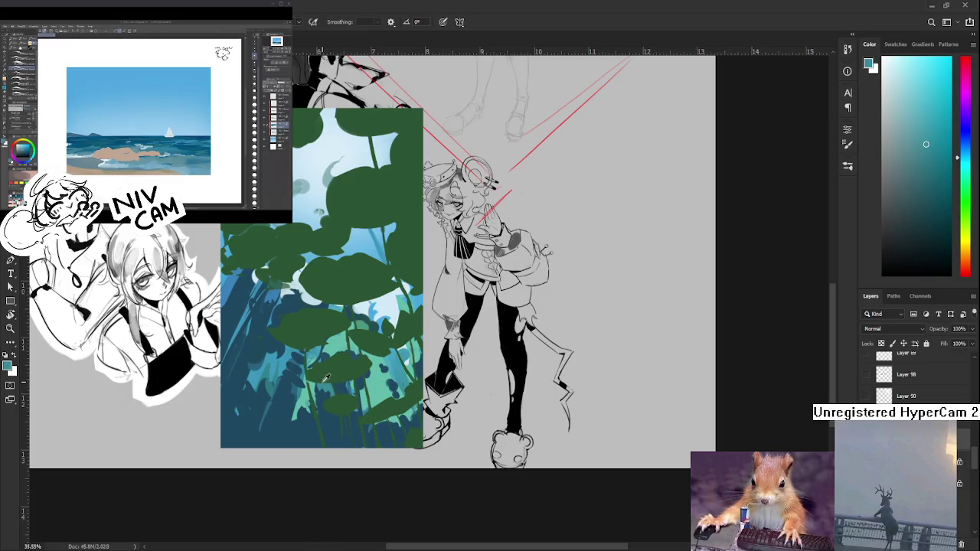
pyautogui.keyDown('alt'); pyautogui.click(332, 382); pyautogui.keyUp('alt')
pyautogui.keyDown('alt'); pyautogui.click(331, 384); pyautogui.keyUp('alt')
pyautogui.keyDown('alt'); pyautogui.click(334, 383); pyautogui.keyUp('alt')
pyautogui.keyDown('alt'); pyautogui.click(328, 388); pyautogui.keyUp('alt')
pyautogui.keyDown('alt'); pyautogui.click(321, 391); pyautogui.keyUp('alt')
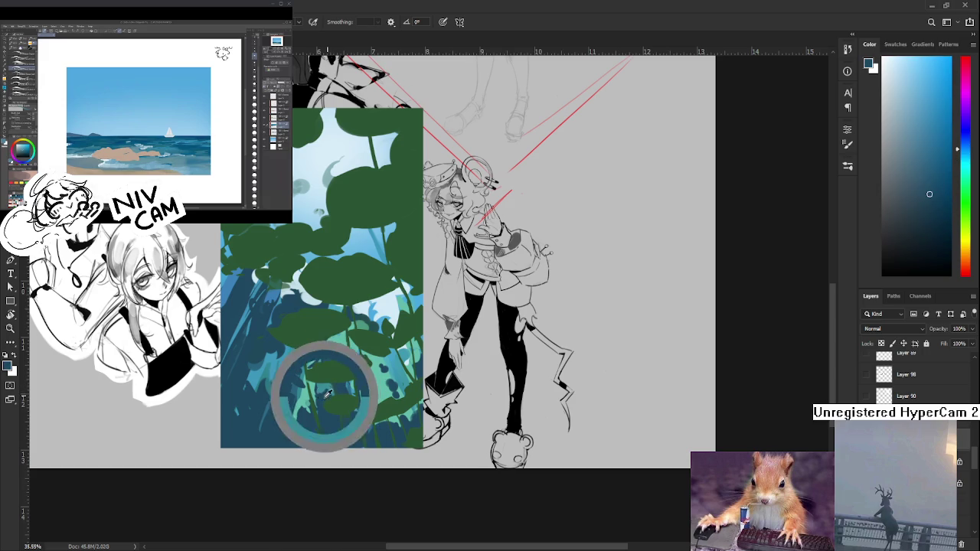
pyautogui.keyDown('alt'); pyautogui.click(328, 393); pyautogui.keyUp('alt')
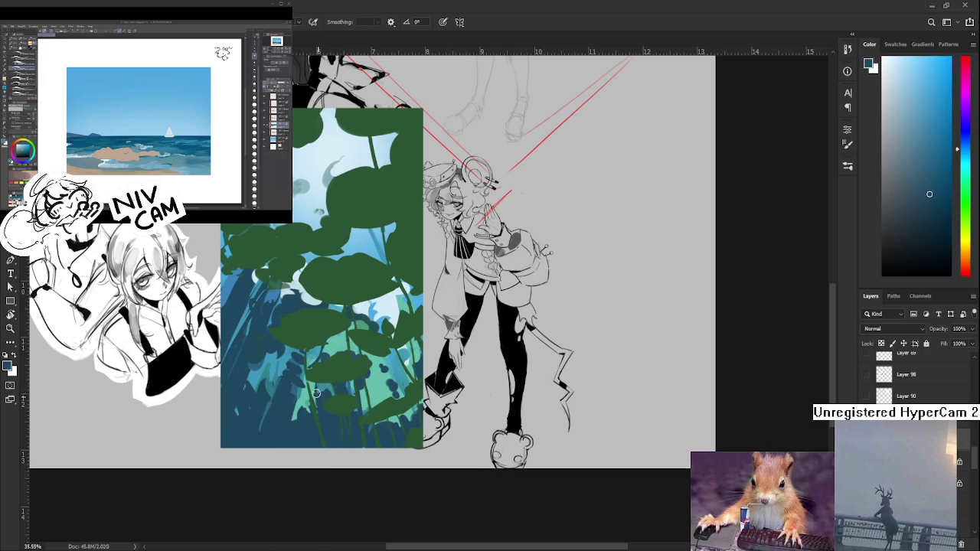
pyautogui.keyDown('alt'); pyautogui.click(330, 391); pyautogui.keyUp('alt')
pyautogui.keyDown('alt'); pyautogui.click(332, 390); pyautogui.keyUp('alt')
pyautogui.keyDown('alt'); pyautogui.click(329, 381); pyautogui.keyUp('alt')
pyautogui.keyDown('alt'); pyautogui.click(323, 389); pyautogui.keyUp('alt')
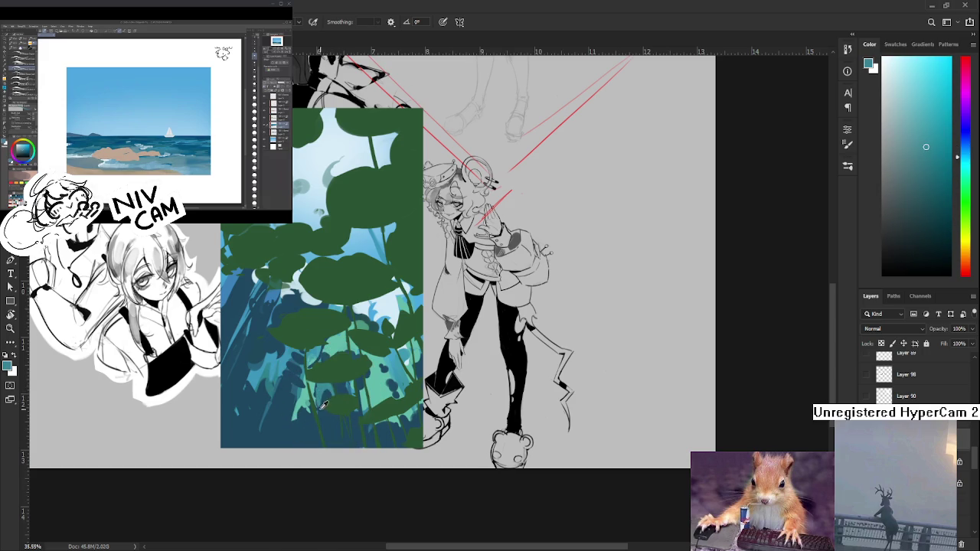
pyautogui.keyDown('alt'); pyautogui.click(322, 395); pyautogui.keyUp('alt')
pyautogui.keyDown('alt'); pyautogui.click(329, 385); pyautogui.keyUp('alt')
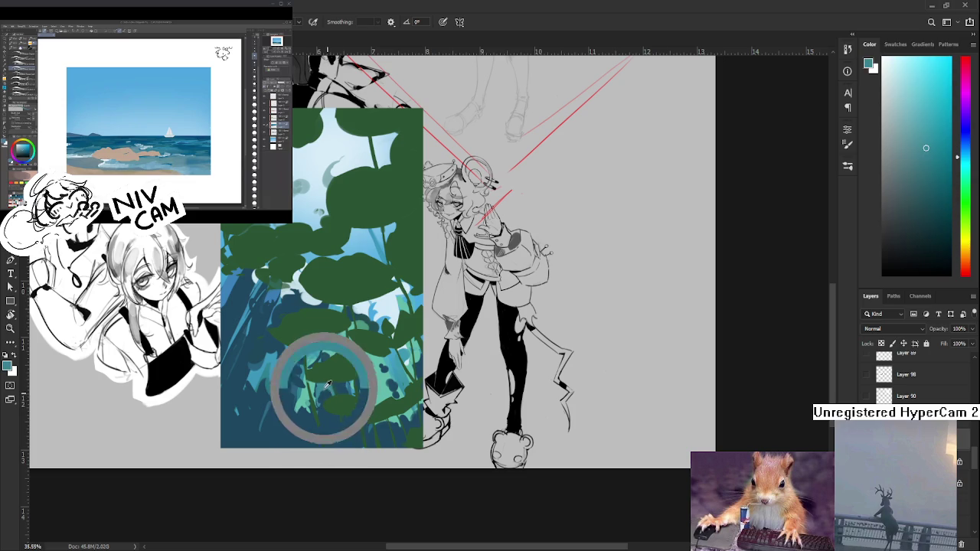
pyautogui.keyDown('alt'); pyautogui.click(331, 392); pyautogui.keyUp('alt')
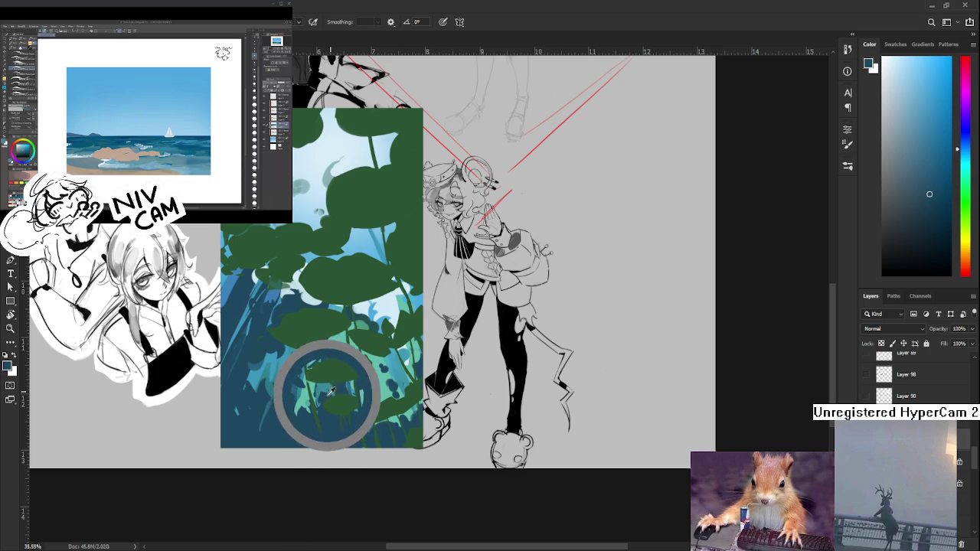
# Add lighter and darker teal leaf strokes down to the bottom-left stems
pyautogui.keyDown('alt'); pyautogui.click(330, 392); pyautogui.keyUp('alt')
pyautogui.moveTo(331, 393); pyautogui.dragTo(330, 390)
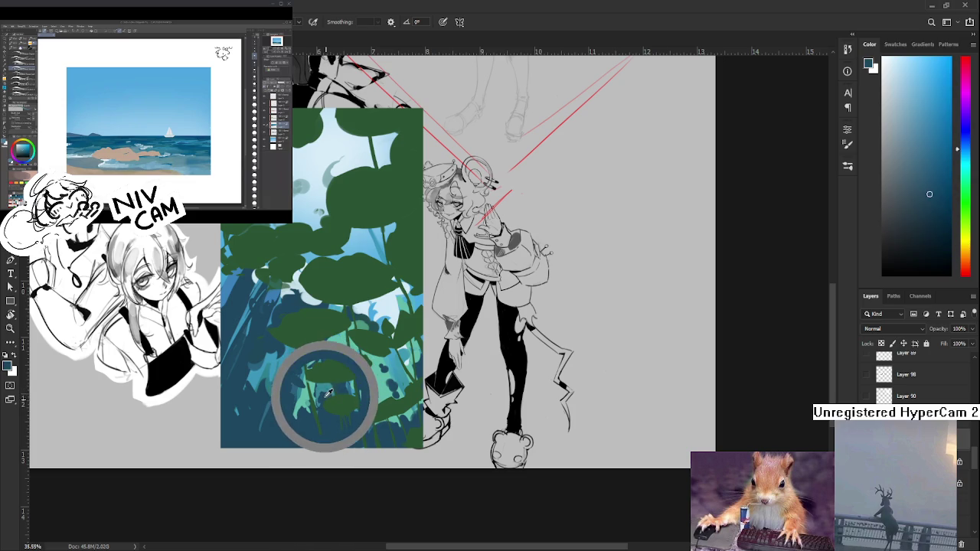
pyautogui.keyDown('alt'); pyautogui.click(330, 392); pyautogui.keyUp('alt')
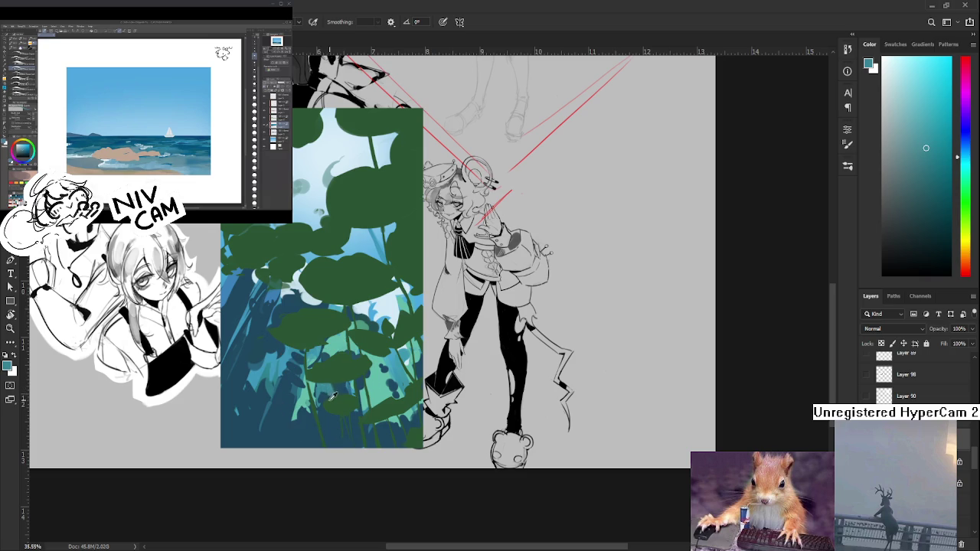
pyautogui.keyDown('alt'); pyautogui.click(332, 387); pyautogui.keyUp('alt')
pyautogui.keyDown('alt'); pyautogui.click(331, 385); pyautogui.keyUp('alt')
pyautogui.moveTo(332, 385); pyautogui.dragTo(323, 394)
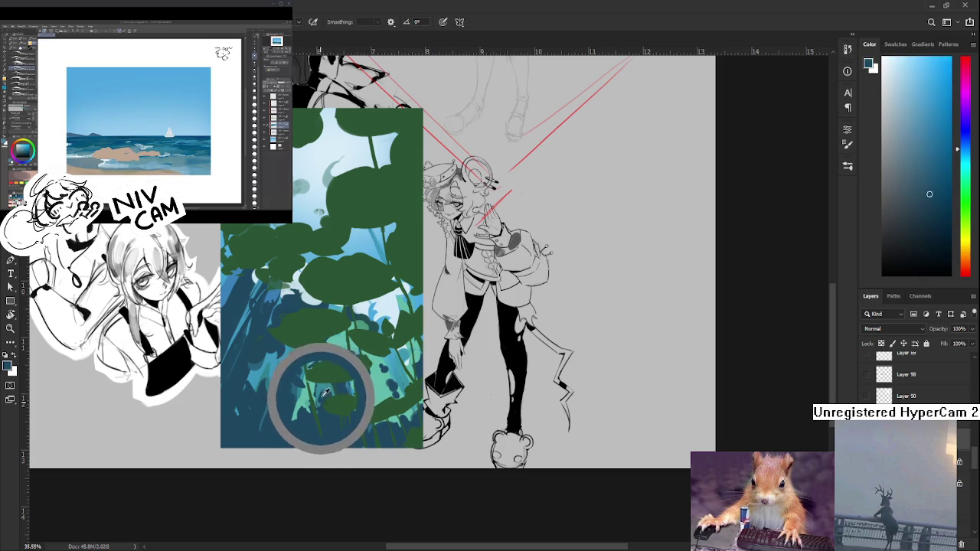
pyautogui.keyDown('alt'); pyautogui.click(307, 414); pyautogui.keyUp('alt')
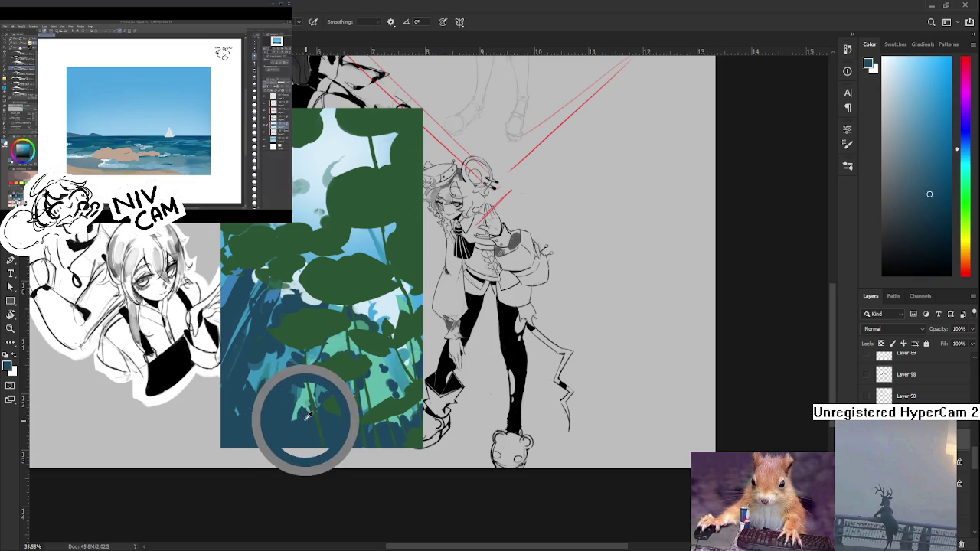
pyautogui.moveTo(307, 414); pyautogui.dragTo(302, 402)
pyautogui.keyDown('alt'); pyautogui.click(308, 413); pyautogui.keyUp('alt')
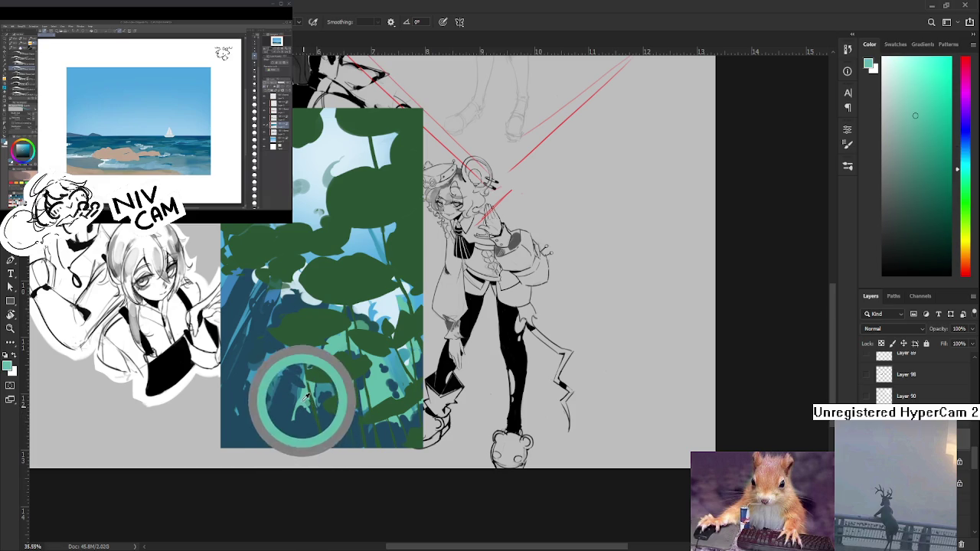
pyautogui.moveTo(303, 400); pyautogui.dragTo(304, 399)
# Paint dark blue and teal shapes between the bottom-left stems
pyautogui.keyDown('alt'); pyautogui.click(306, 398); pyautogui.keyUp('alt')
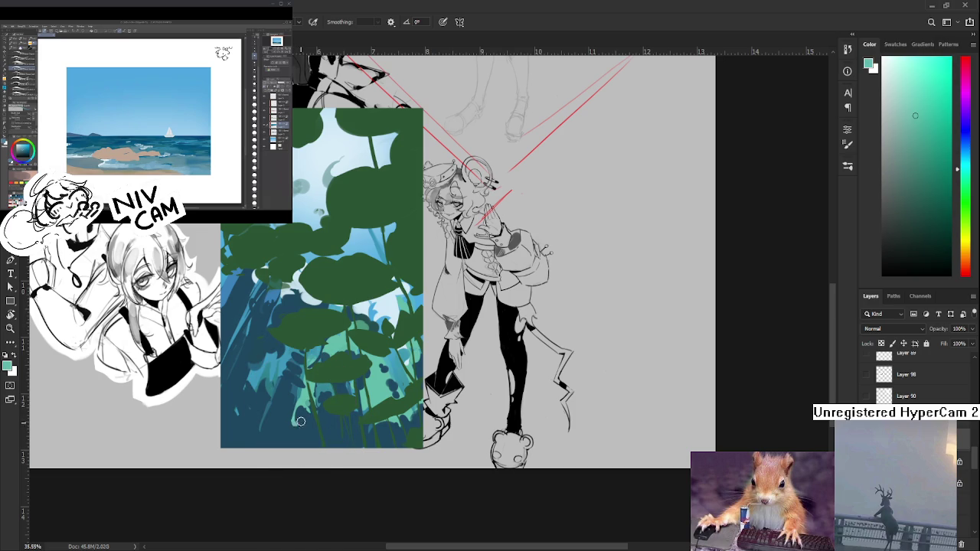
pyautogui.keyDown('alt'); pyautogui.click(299, 415); pyautogui.keyUp('alt')
pyautogui.keyDown('alt'); pyautogui.click(295, 409); pyautogui.keyUp('alt')
pyautogui.keyDown('alt'); pyautogui.click(290, 429); pyautogui.keyUp('alt')
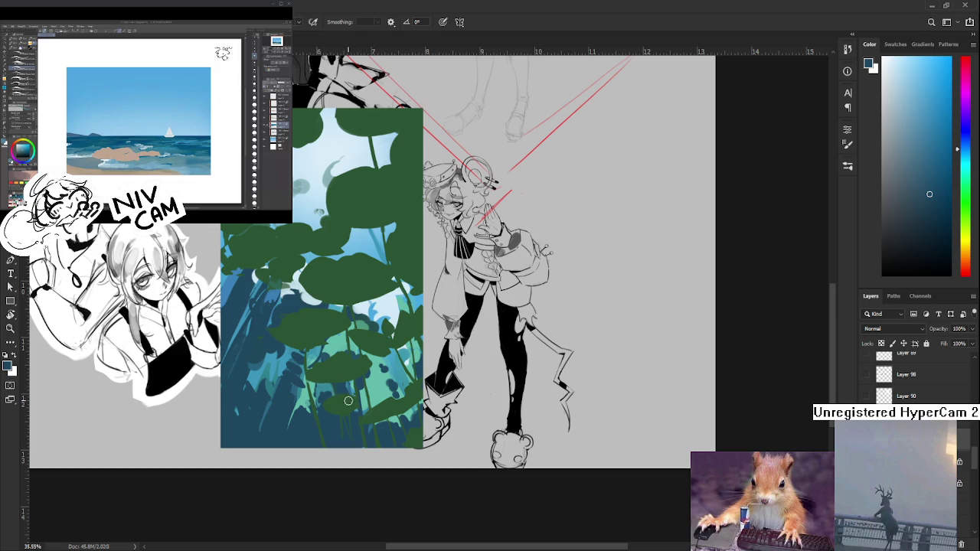
pyautogui.keyDown('alt'); pyautogui.click(314, 377); pyautogui.keyUp('alt')
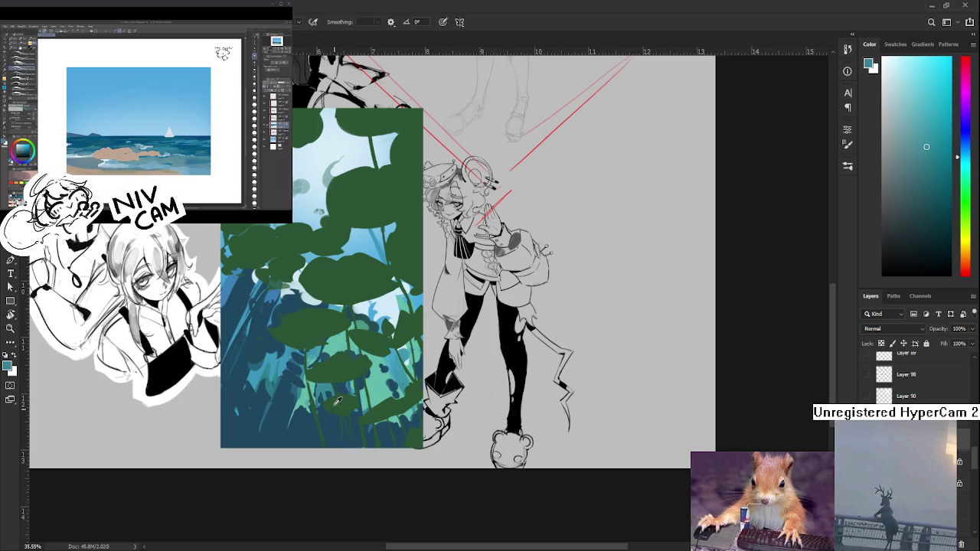
pyautogui.keyDown('alt'); pyautogui.click(329, 394); pyautogui.keyUp('alt')
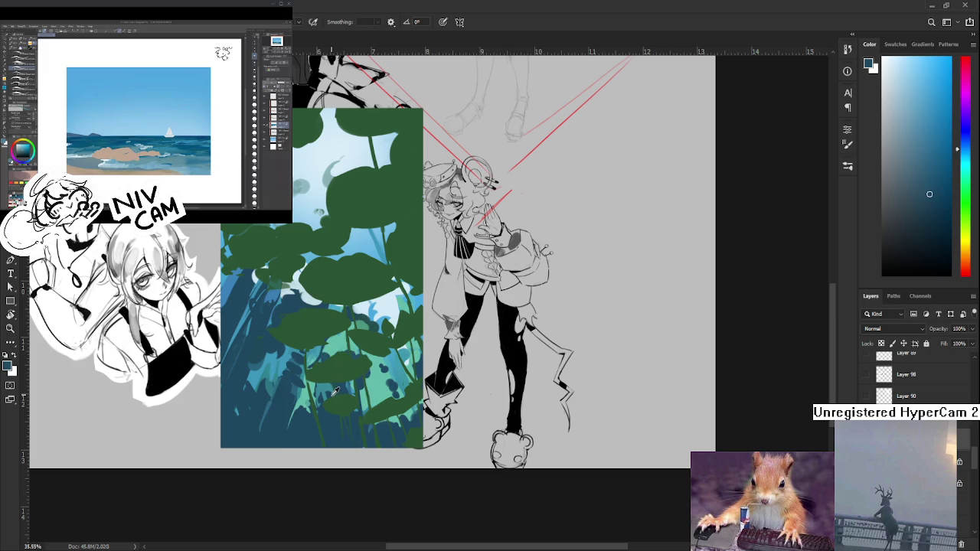
pyautogui.keyDown('alt'); pyautogui.click(335, 390); pyautogui.keyUp('alt')
pyautogui.keyDown('alt'); pyautogui.click(327, 397); pyautogui.keyUp('alt')
# Add light teal and lighter blue leaf shapes among the lower stems
pyautogui.keyDown('alt'); pyautogui.click(334, 392); pyautogui.keyUp('alt')
pyautogui.keyDown('alt'); pyautogui.click(333, 391); pyautogui.keyUp('alt')
pyautogui.moveTo(334, 390); pyautogui.dragTo(324, 395)
pyautogui.keyDown('alt'); pyautogui.click(327, 388); pyautogui.keyUp('alt')
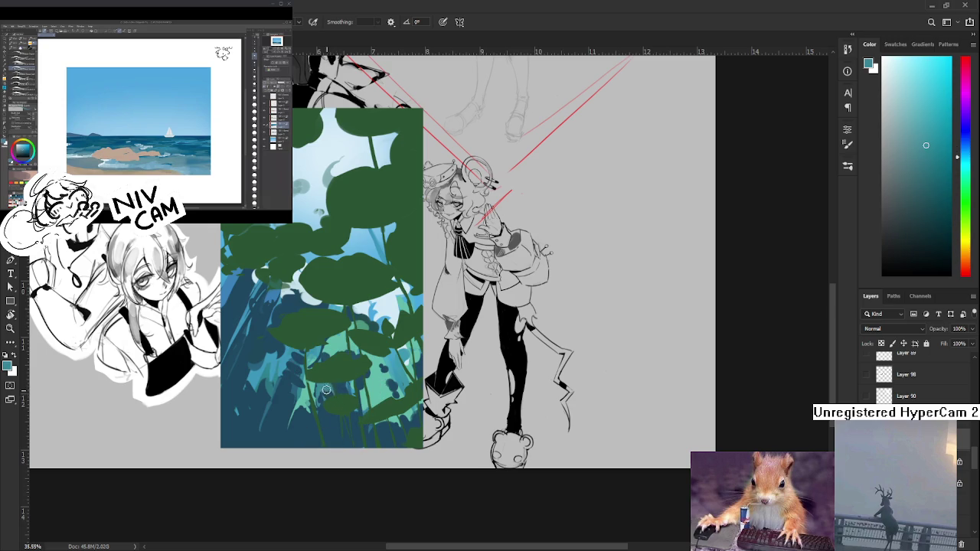
pyautogui.keyDown('alt'); pyautogui.click(327, 389); pyautogui.keyUp('alt')
pyautogui.keyDown('alt'); pyautogui.click(326, 389); pyautogui.keyUp('alt')
pyautogui.keyDown('alt'); pyautogui.click(328, 392); pyautogui.keyUp('alt')
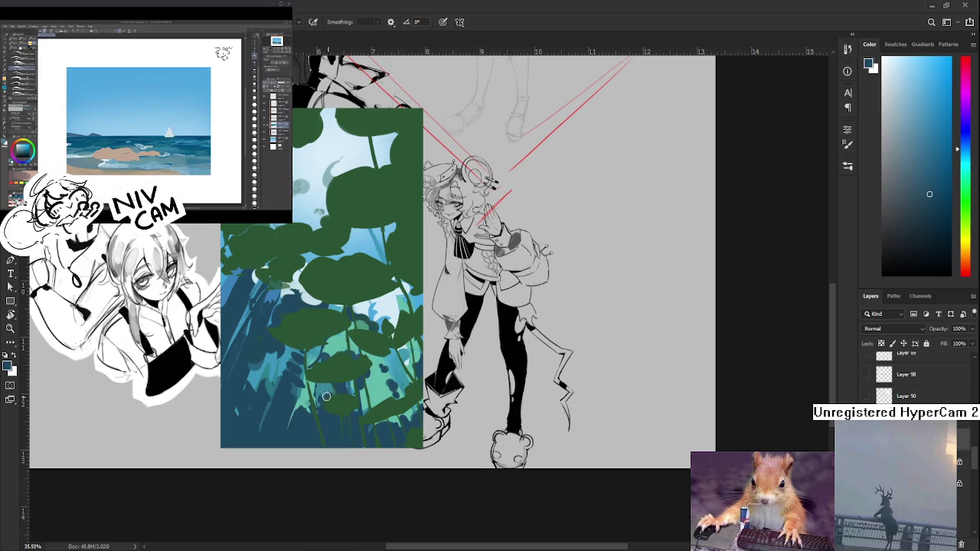
pyautogui.keyDown('alt'); pyautogui.click(327, 394); pyautogui.keyUp('alt')
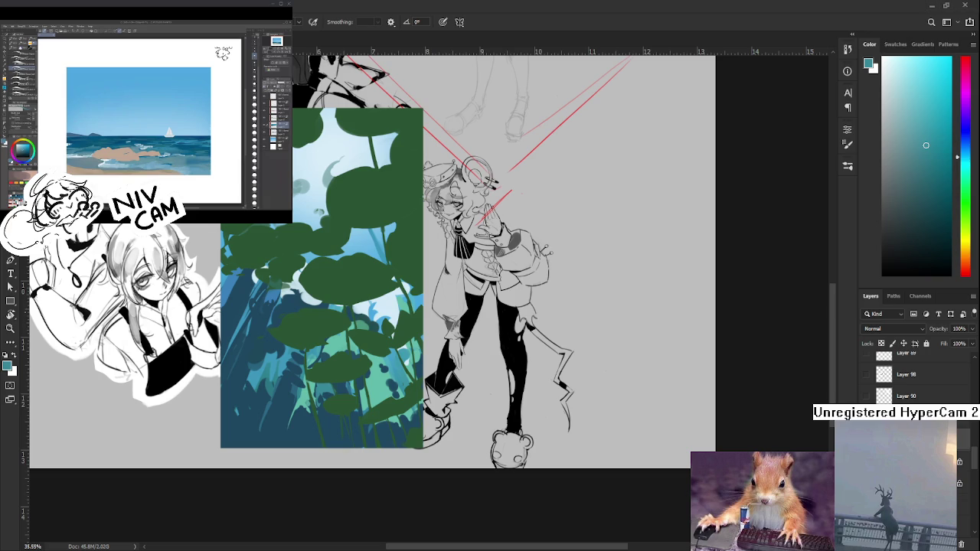
pyautogui.moveTo(413, 312); pyautogui.dragTo(374, 331)
# Paint teal leaves and dark-blue gaps around the lower-right stems
pyautogui.keyDown('alt'); pyautogui.click(357, 394); pyautogui.keyUp('alt')
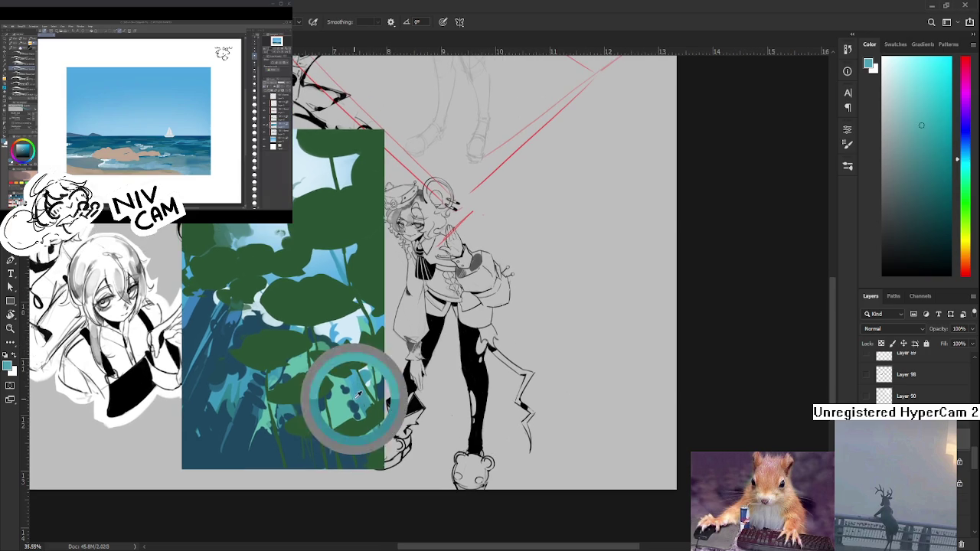
pyautogui.keyDown('alt'); pyautogui.click(356, 400); pyautogui.keyUp('alt')
pyautogui.keyDown('alt'); pyautogui.click(365, 429); pyautogui.keyUp('alt')
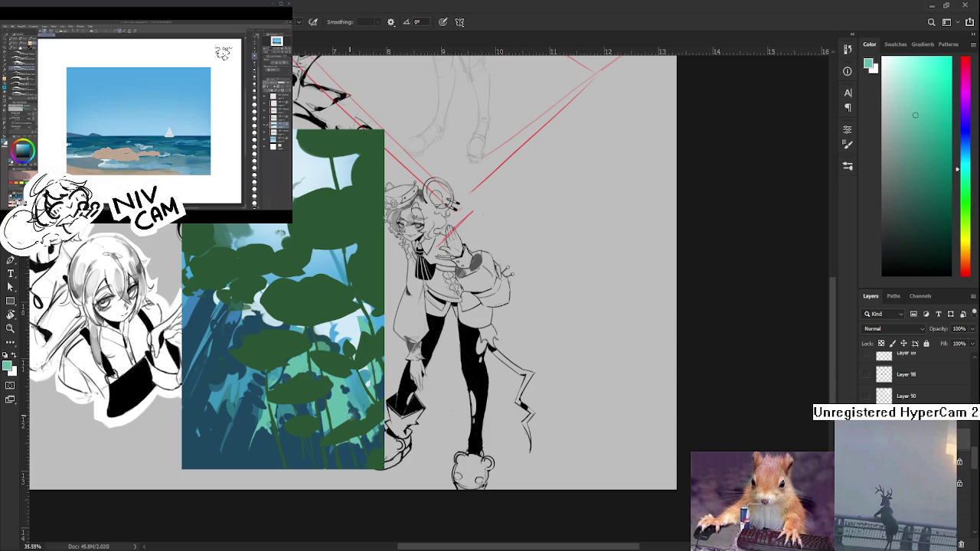
pyautogui.keyDown('alt'); pyautogui.click(358, 404); pyautogui.keyUp('alt')
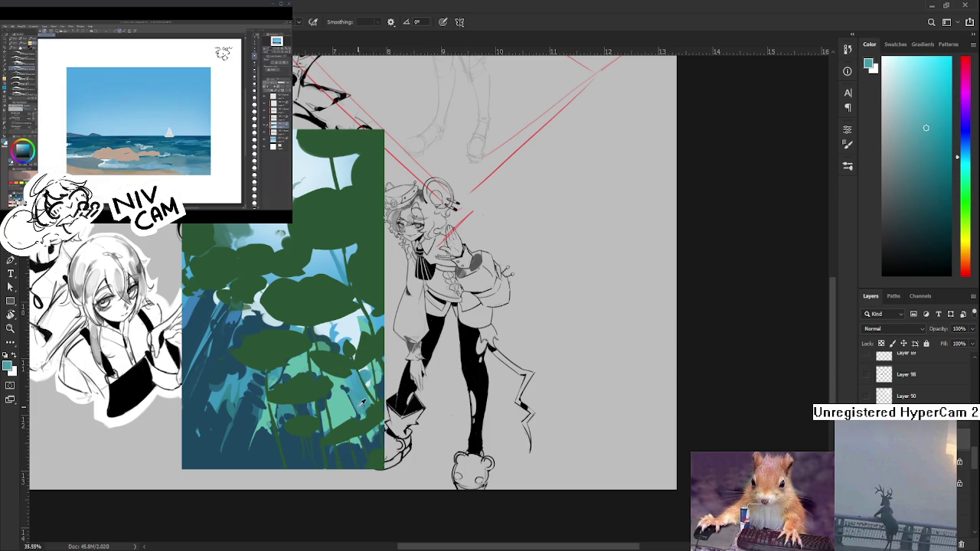
pyautogui.keyDown('alt'); pyautogui.click(346, 387); pyautogui.keyUp('alt')
pyautogui.moveTo(349, 388); pyautogui.dragTo(356, 414)
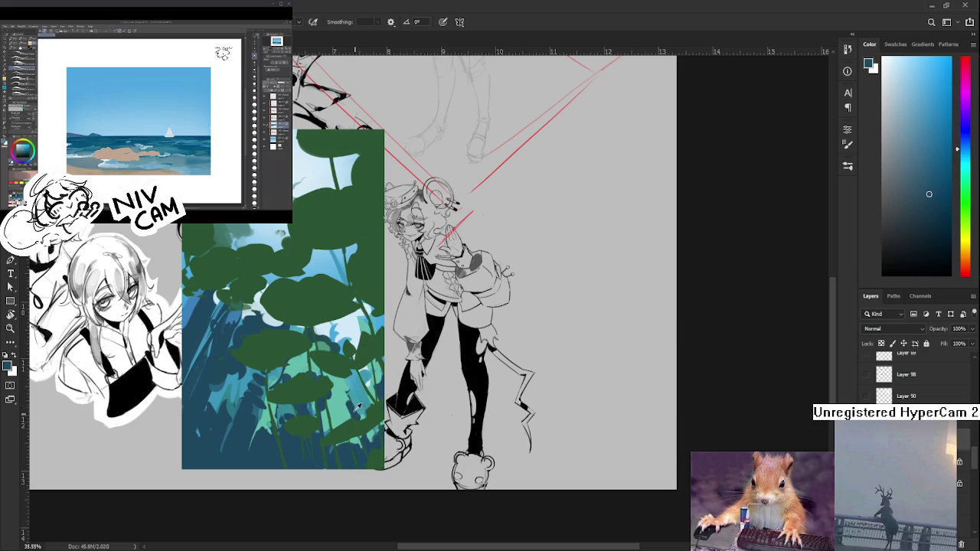
pyautogui.keyDown('alt'); pyautogui.click(357, 409); pyautogui.keyUp('alt')
pyautogui.keyDown('alt'); pyautogui.click(354, 408); pyautogui.keyUp('alt')
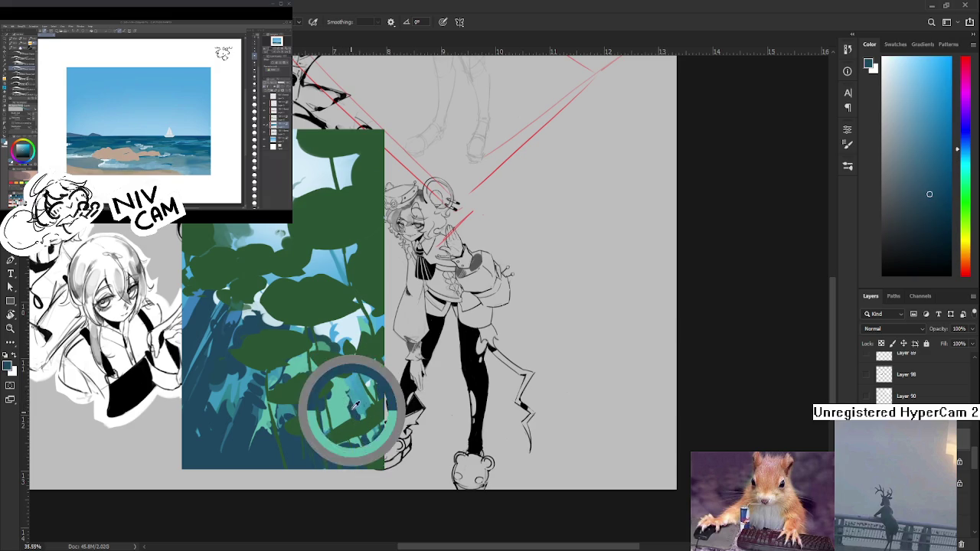
pyautogui.moveTo(364, 418); pyautogui.dragTo(368, 430)
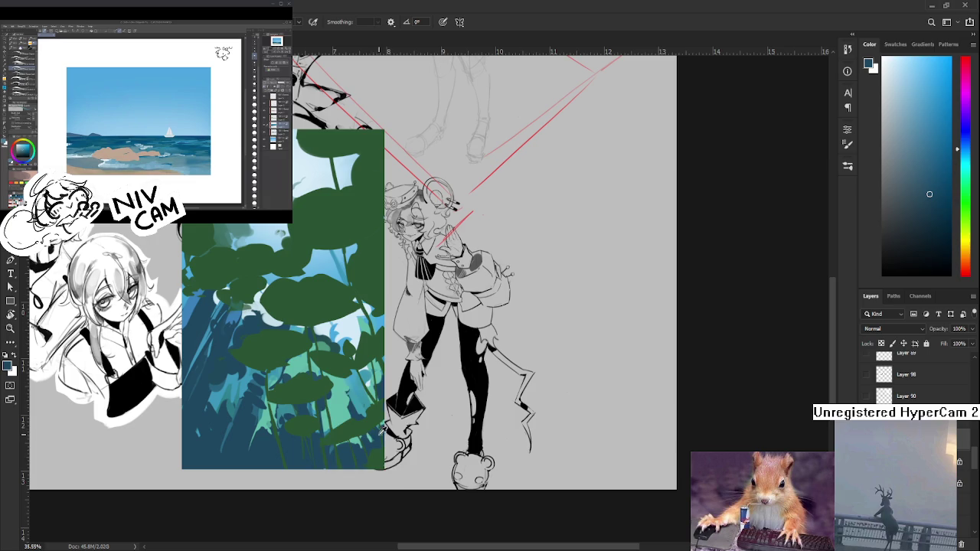
pyautogui.keyDown('alt'); pyautogui.click(354, 410); pyautogui.keyUp('alt')
pyautogui.keyDown('alt'); pyautogui.click(357, 416); pyautogui.keyUp('alt')
# Zoom in and fill the bottom-right edge with more light-teal leaves and dark-blue gaps
pyautogui.scroll(1, 377, 424)
pyautogui.keyDown('alt'); pyautogui.click(365, 416); pyautogui.keyUp('alt')
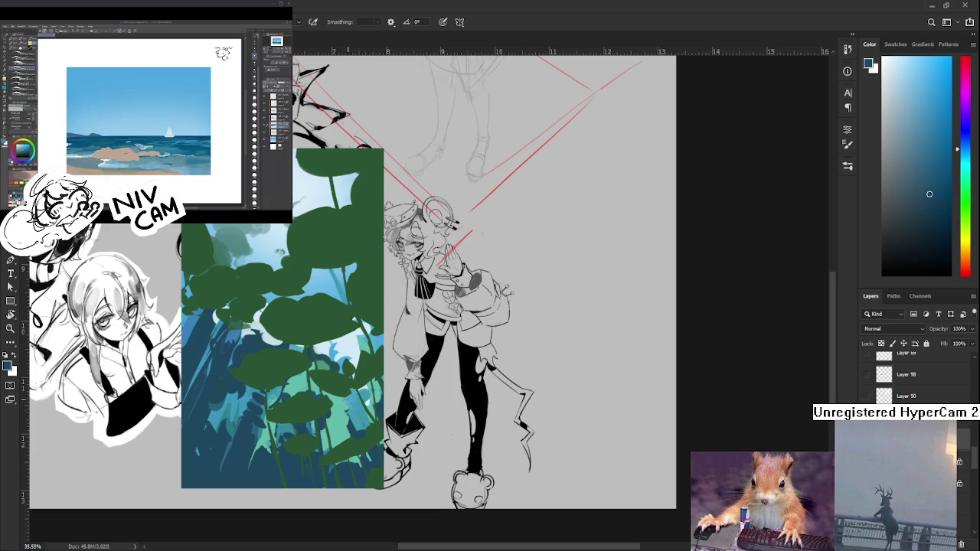
pyautogui.keyDown('alt'); pyautogui.click(361, 423); pyautogui.keyUp('alt')
pyautogui.keyDown('alt'); pyautogui.click(355, 401); pyautogui.keyUp('alt')
pyautogui.keyDown('alt'); pyautogui.click(345, 396); pyautogui.keyUp('alt')
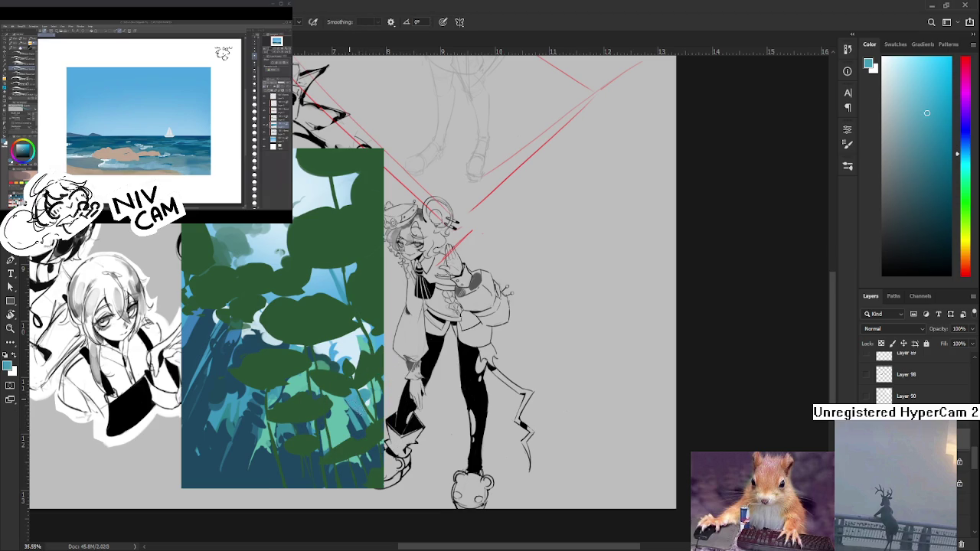
pyautogui.keyDown('alt'); pyautogui.click(357, 416); pyautogui.keyUp('alt')
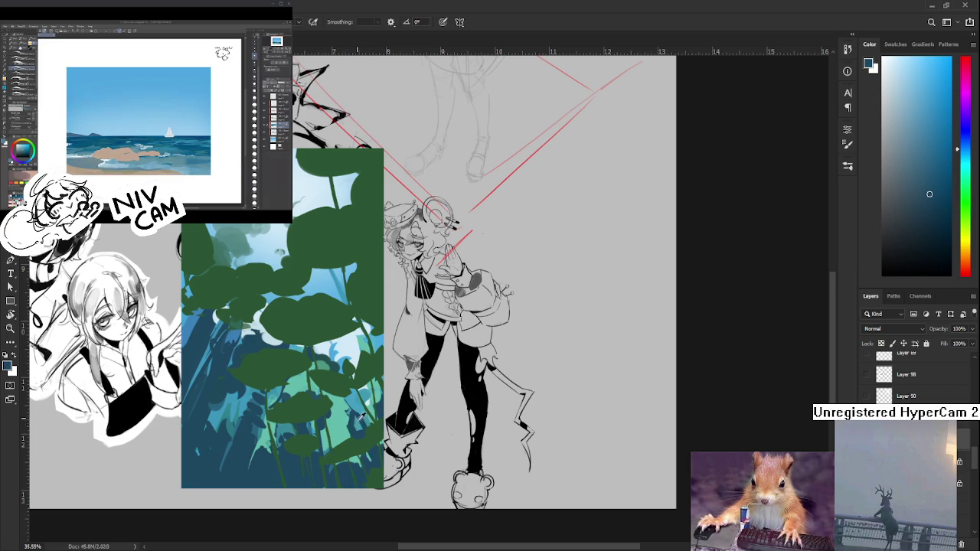
pyautogui.keyDown('alt'); pyautogui.click(355, 415); pyautogui.keyUp('alt')
pyautogui.keyDown('alt'); pyautogui.click(360, 426); pyautogui.keyUp('alt')
pyautogui.keyDown('alt'); pyautogui.click(368, 420); pyautogui.keyUp('alt')
pyautogui.keyDown('alt'); pyautogui.click(365, 422); pyautogui.keyUp('alt')
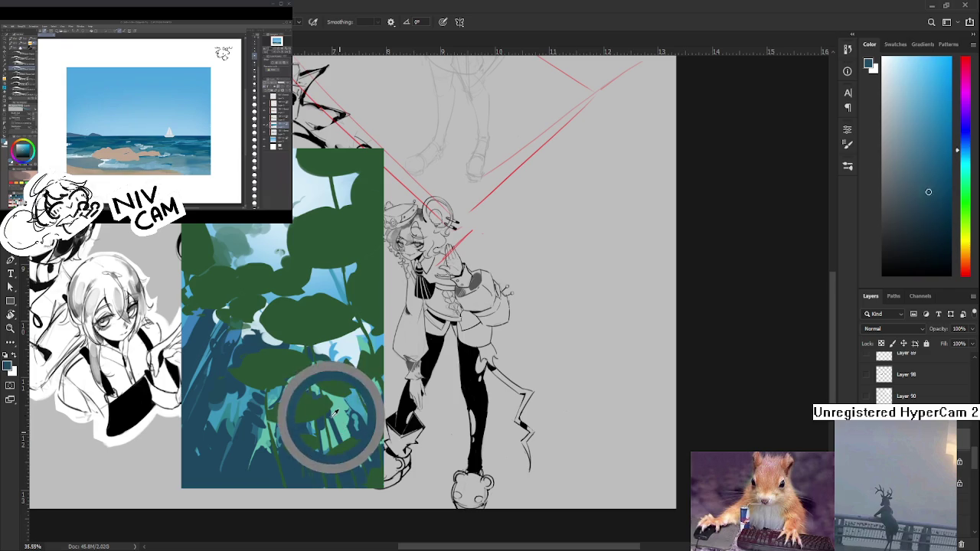
pyautogui.keyDown('alt'); pyautogui.click(340, 429); pyautogui.keyUp('alt')
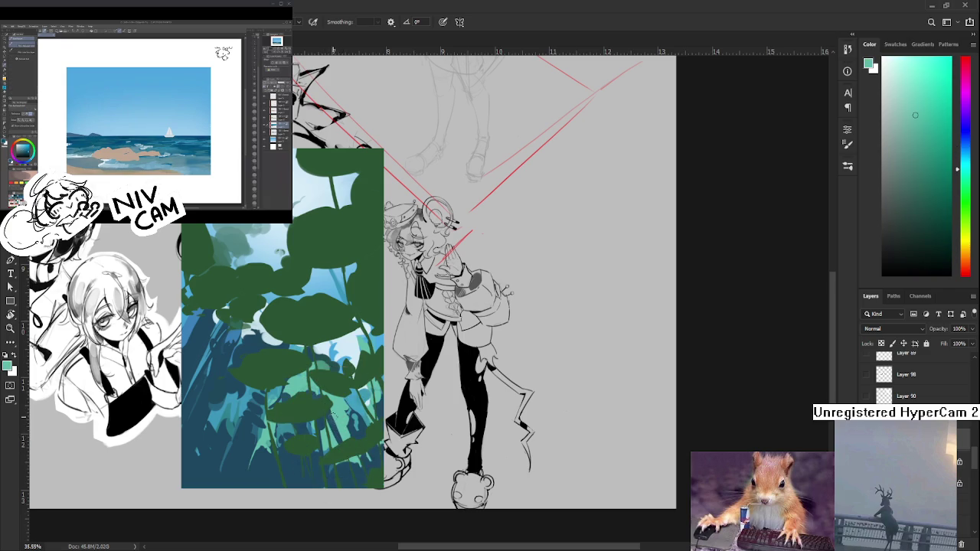
pyautogui.moveTo(339, 428); pyautogui.dragTo(319, 398)
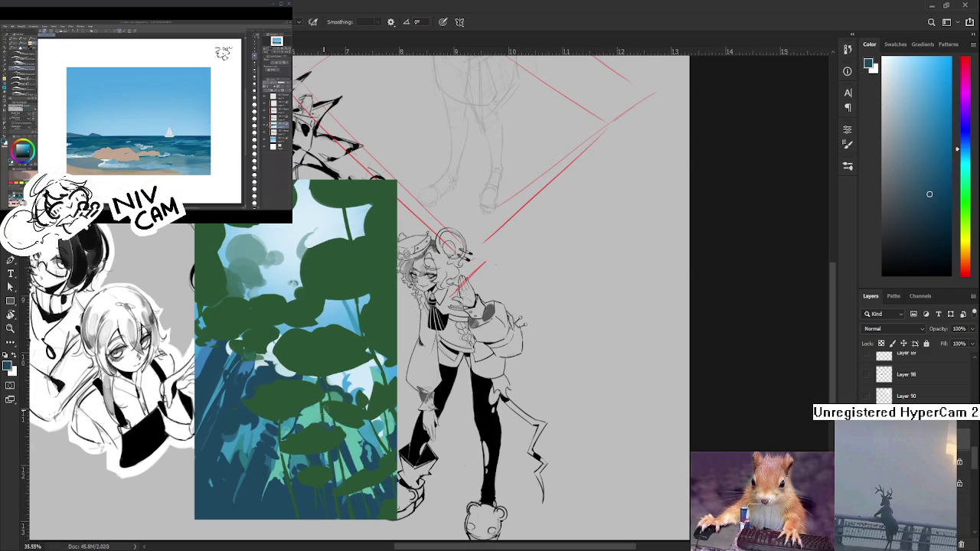
# Paint teal on the lower plants and dark blue along their stems
pyautogui.keyDown('alt'); pyautogui.click(345, 437); pyautogui.keyUp('alt')
pyautogui.keyDown('alt'); pyautogui.click(351, 461); pyautogui.keyUp('alt')
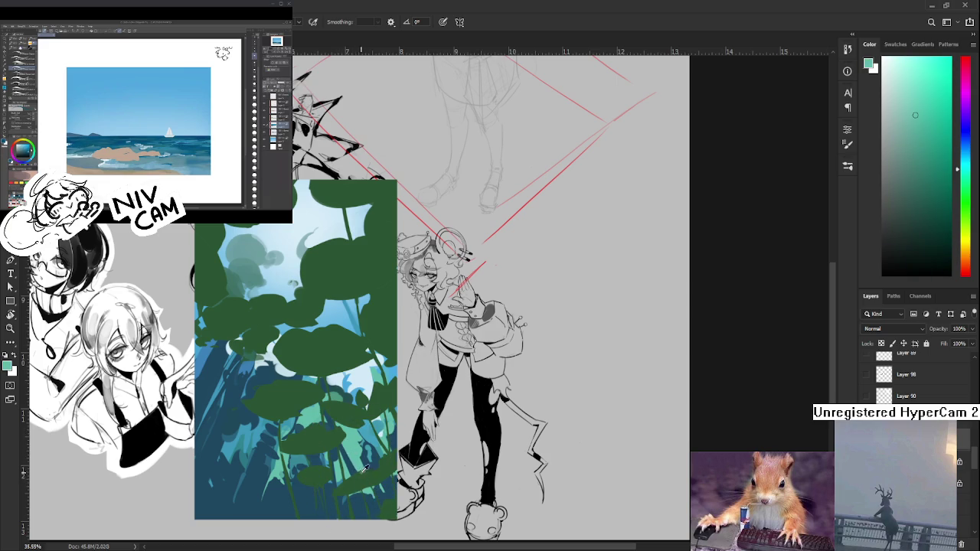
pyautogui.keyDown('alt'); pyautogui.click(351, 466); pyautogui.keyUp('alt')
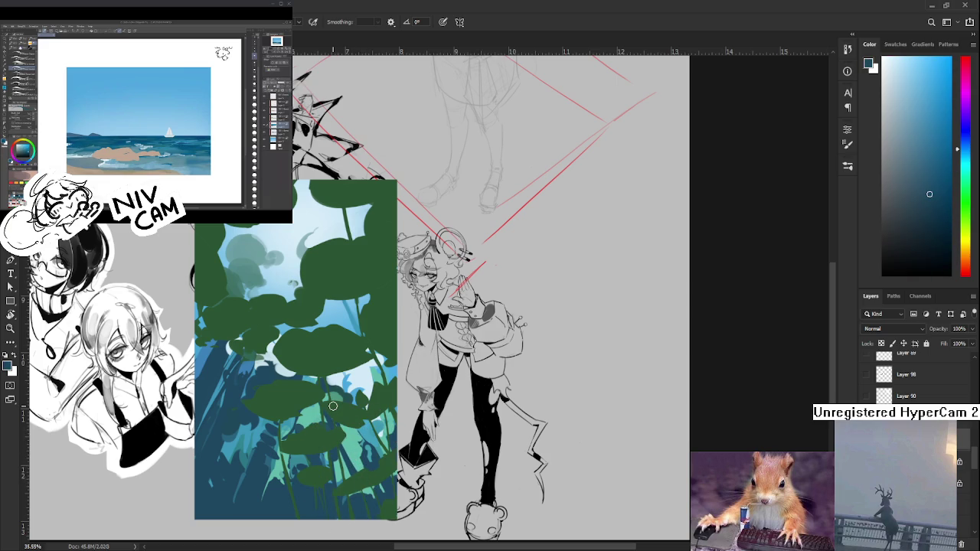
pyautogui.moveTo(319, 401); pyautogui.dragTo(304, 387)
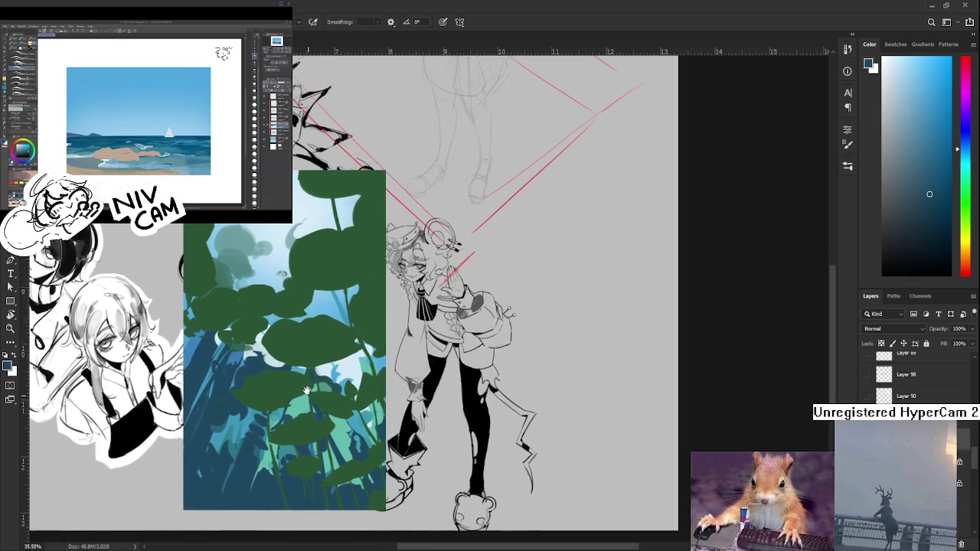
pyautogui.keyDown('alt'); pyautogui.click(331, 419); pyautogui.keyUp('alt')
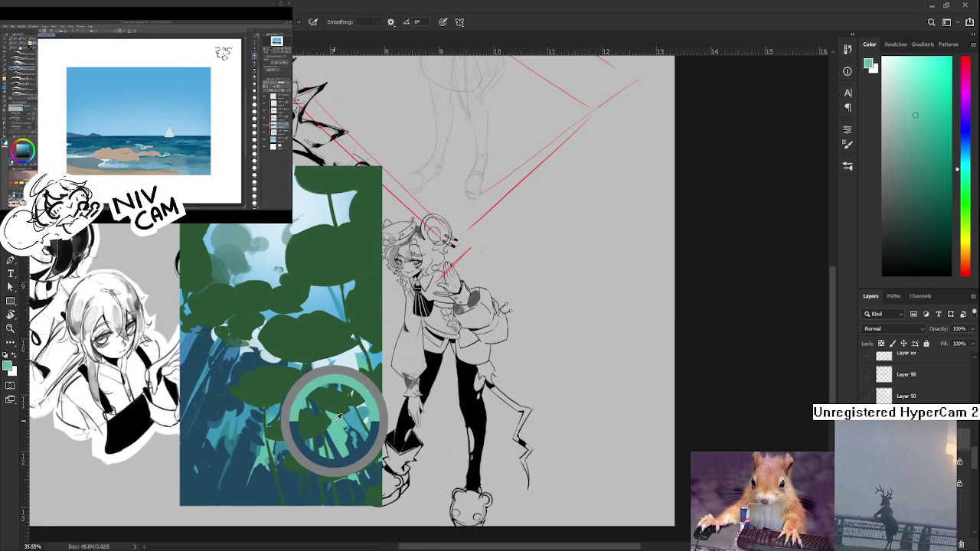
pyautogui.moveTo(343, 427); pyautogui.dragTo(347, 436)
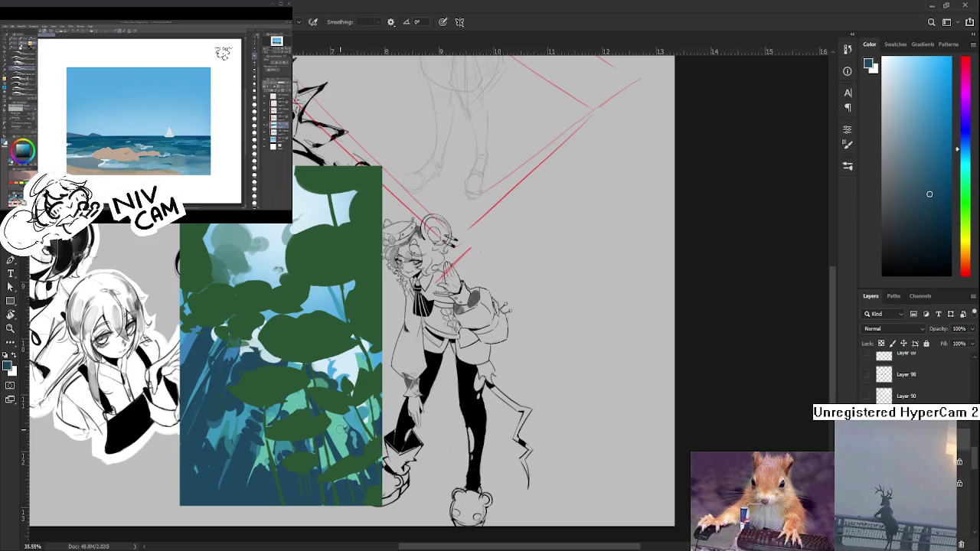
pyautogui.keyDown('alt'); pyautogui.click(346, 437); pyautogui.keyUp('alt')
pyautogui.keyDown('alt'); pyautogui.click(346, 439); pyautogui.keyUp('alt')
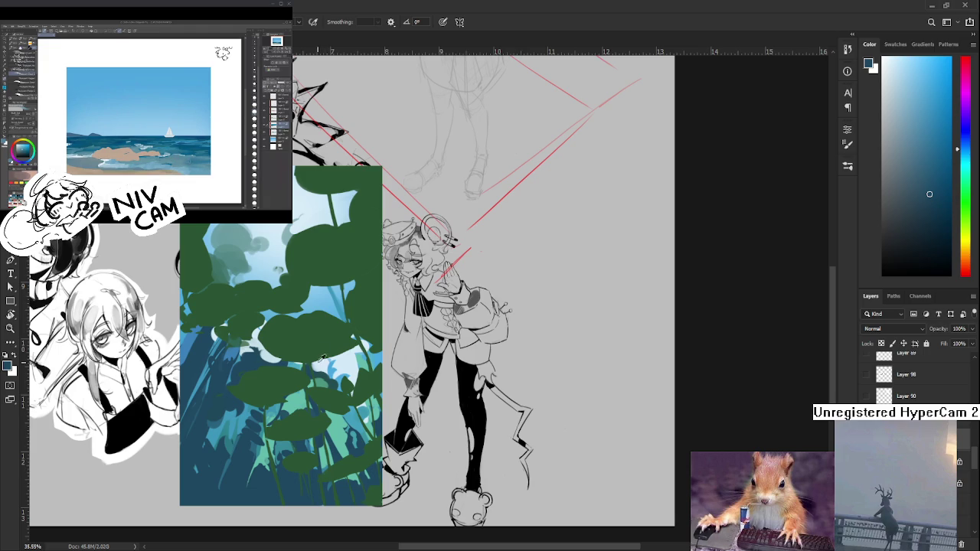
# Add alternating teal flecks and dark-blue gaps throughout the lower plant thicket
pyautogui.keyDown('alt'); pyautogui.click(326, 426); pyautogui.keyUp('alt')
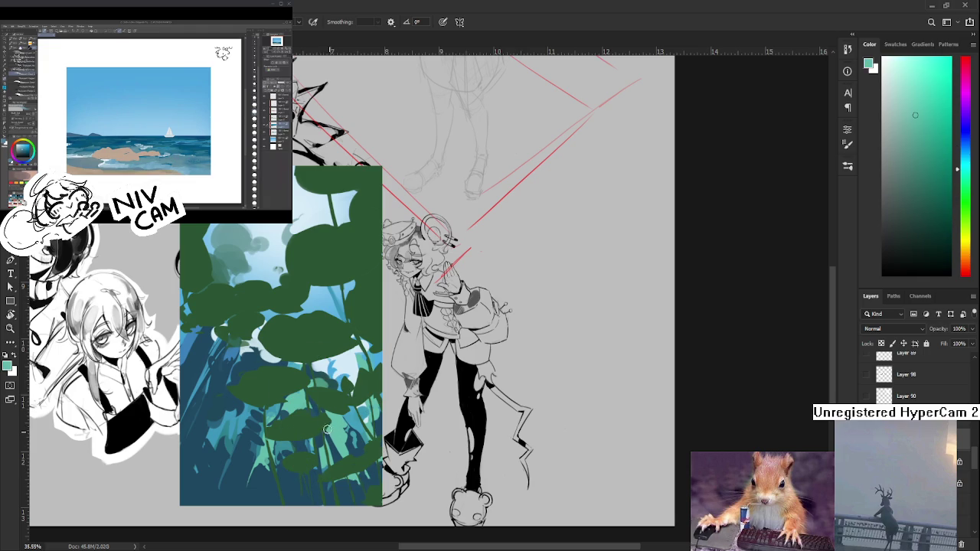
pyautogui.keyDown('alt'); pyautogui.click(341, 441); pyautogui.keyUp('alt')
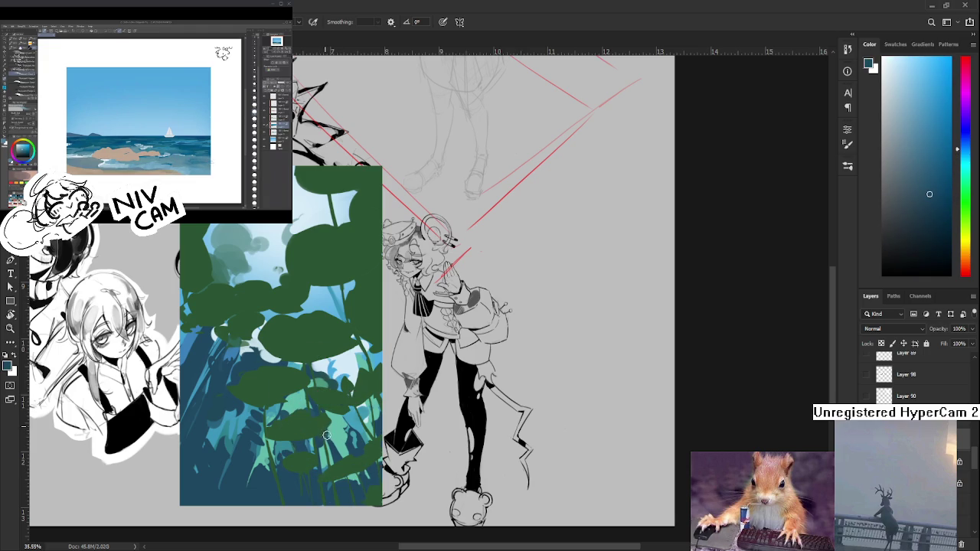
pyautogui.keyDown('alt'); pyautogui.click(329, 433); pyautogui.keyUp('alt')
pyautogui.keyDown('alt'); pyautogui.click(329, 432); pyautogui.keyUp('alt')
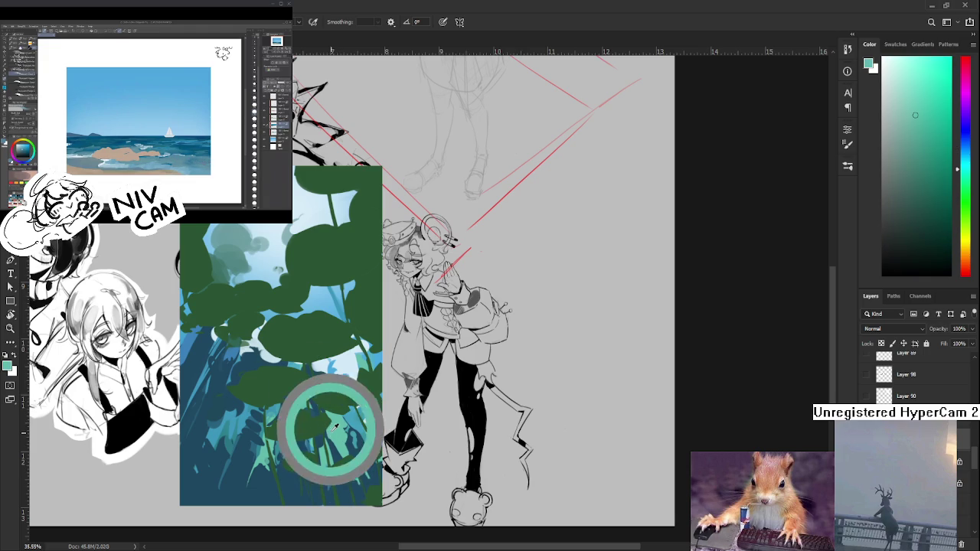
pyautogui.keyDown('alt'); pyautogui.click(329, 433); pyautogui.keyUp('alt')
pyautogui.keyDown('alt'); pyautogui.click(327, 433); pyautogui.keyUp('alt')
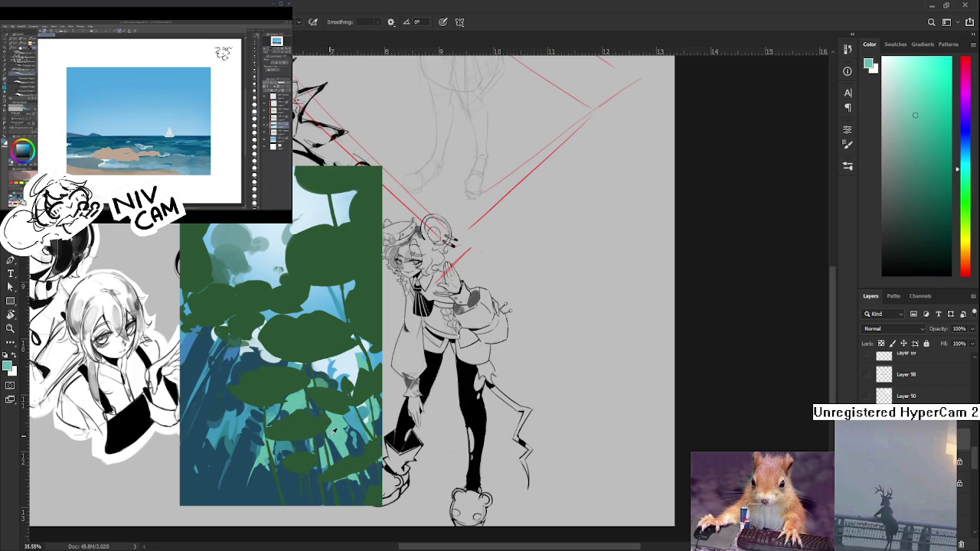
pyautogui.keyDown('alt'); pyautogui.click(327, 432); pyautogui.keyUp('alt')
pyautogui.keyDown('alt'); pyautogui.click(328, 432); pyautogui.keyUp('alt')
pyautogui.keyDown('alt'); pyautogui.click(329, 436); pyautogui.keyUp('alt')
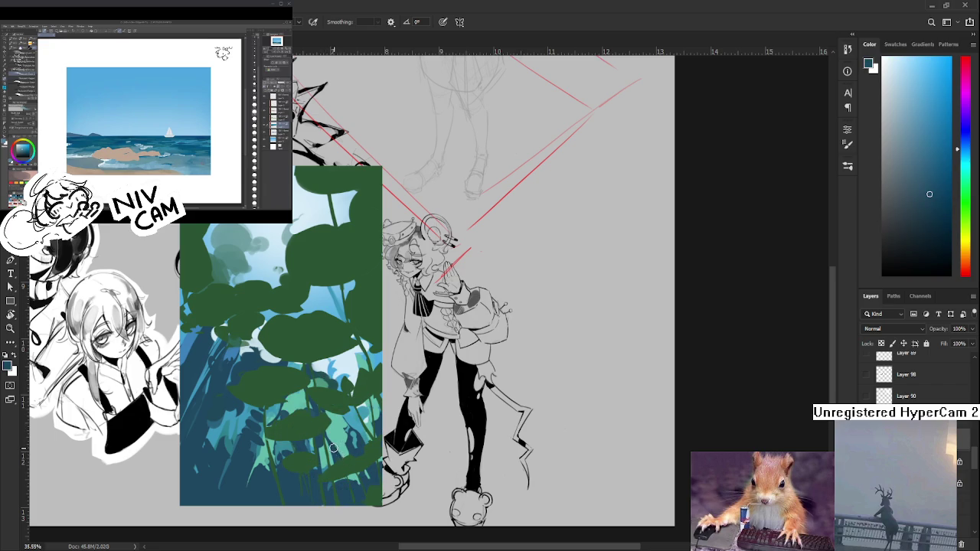
pyautogui.keyDown('alt'); pyautogui.click(339, 448); pyautogui.keyUp('alt')
pyautogui.keyDown('alt'); pyautogui.click(337, 451); pyautogui.keyUp('alt')
pyautogui.keyDown('alt'); pyautogui.click(335, 440); pyautogui.keyUp('alt')
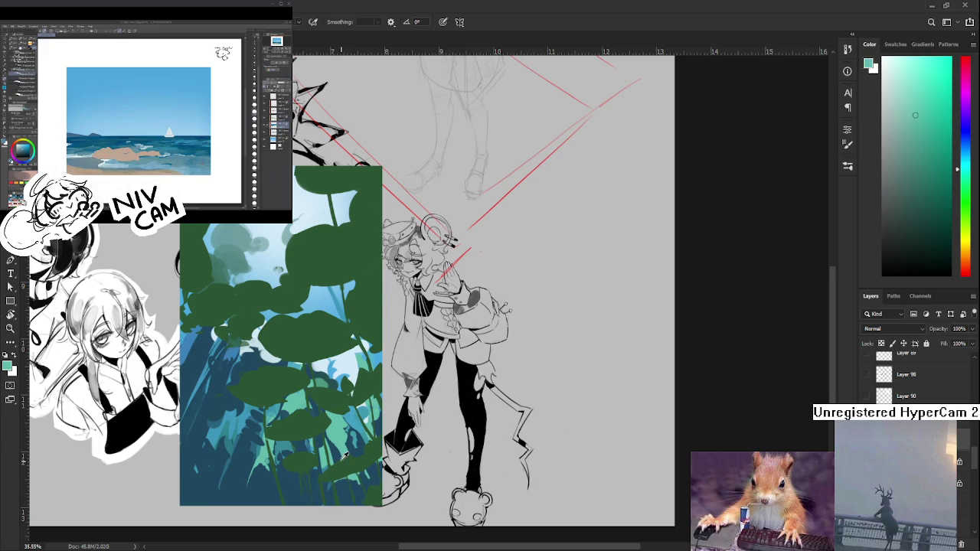
pyautogui.keyDown('alt'); pyautogui.click(334, 449); pyautogui.keyUp('alt')
pyautogui.keyDown('alt'); pyautogui.click(337, 438); pyautogui.keyUp('alt')
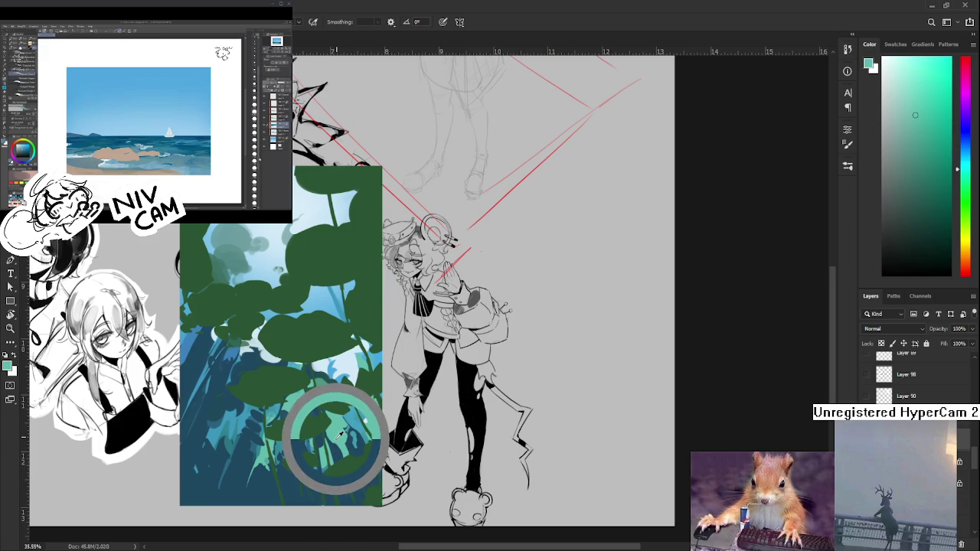
# Work more teal and dark blue into the lowest stems, then recentre the view
pyautogui.keyDown('alt'); pyautogui.click(334, 448); pyautogui.keyUp('alt')
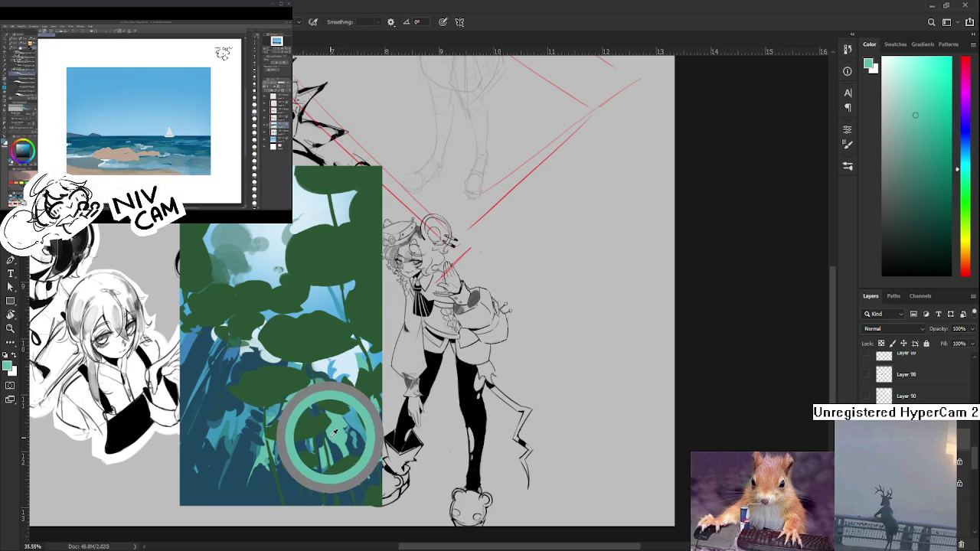
pyautogui.keyDown('alt'); pyautogui.click(337, 432); pyautogui.keyUp('alt')
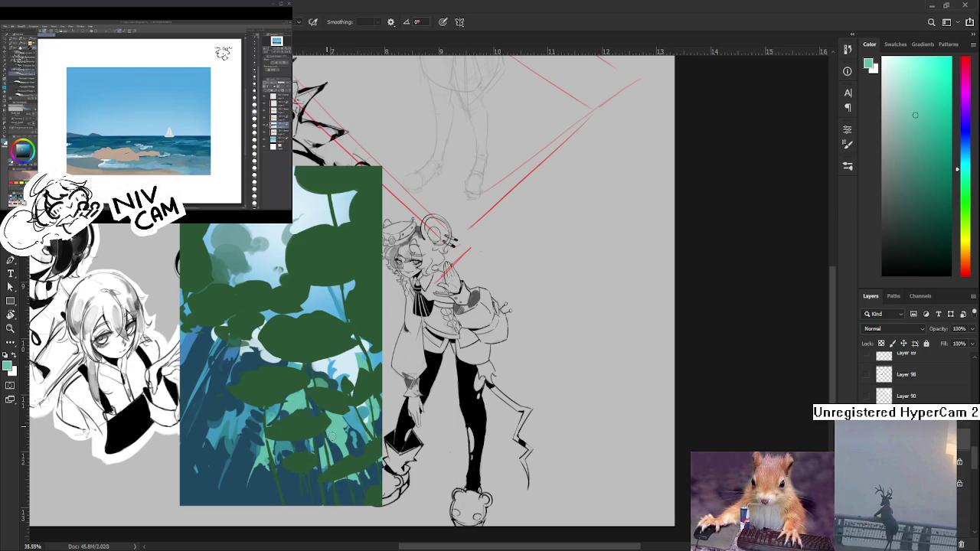
pyautogui.moveTo(330, 436); pyautogui.dragTo(335, 445)
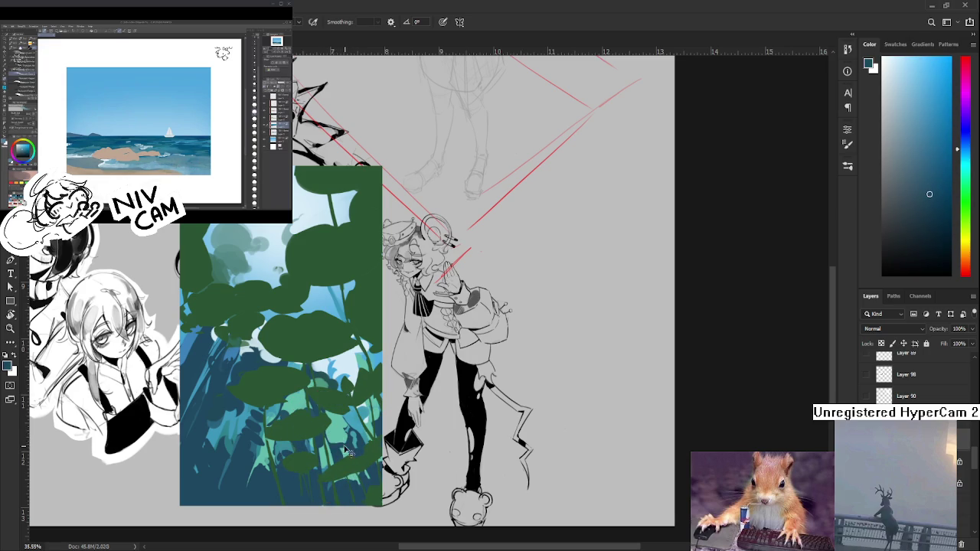
pyautogui.keyDown('alt'); pyautogui.click(346, 447); pyautogui.keyUp('alt')
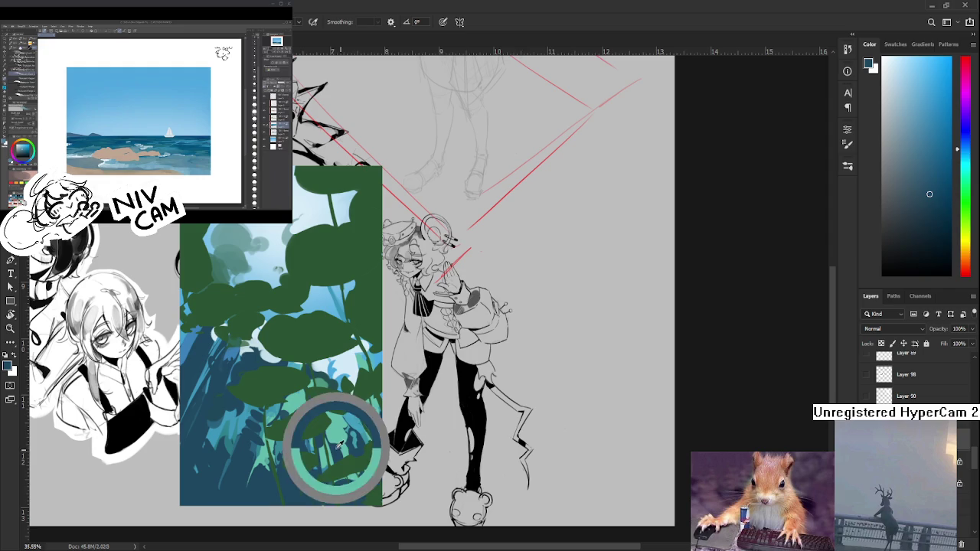
pyautogui.keyDown('alt'); pyautogui.click(341, 439); pyautogui.keyUp('alt')
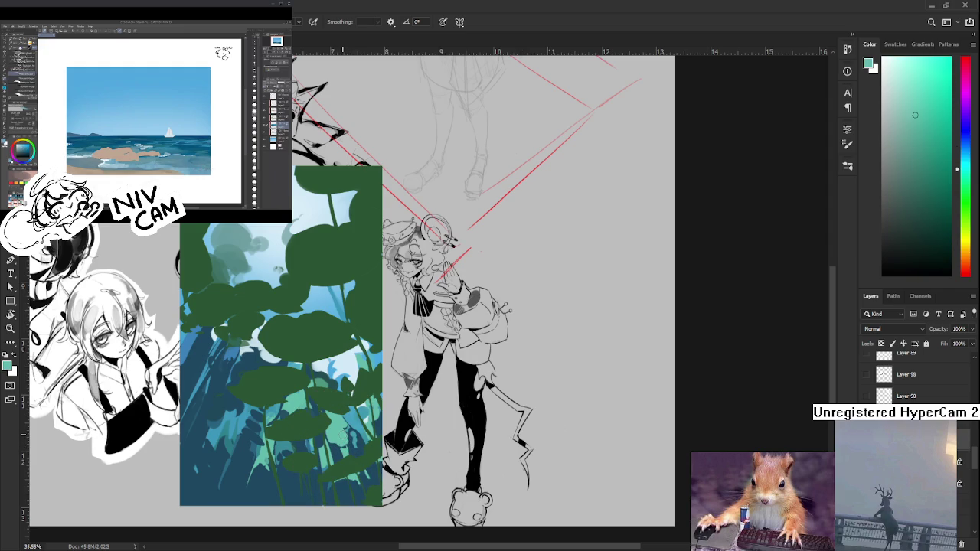
pyautogui.keyDown('alt'); pyautogui.click(339, 450); pyautogui.keyUp('alt')
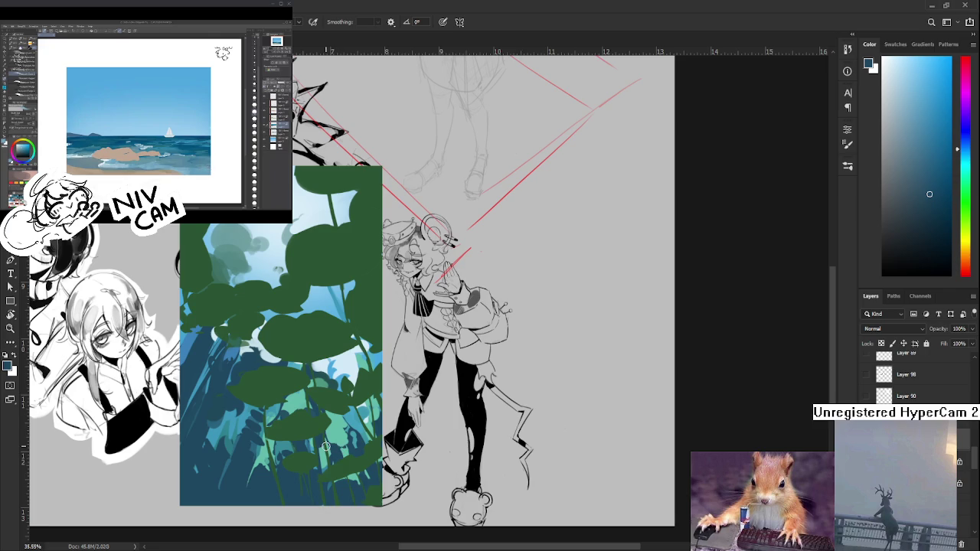
pyautogui.keyDown('alt'); pyautogui.click(338, 445); pyautogui.keyUp('alt')
pyautogui.moveTo(336, 436); pyautogui.dragTo(328, 448)
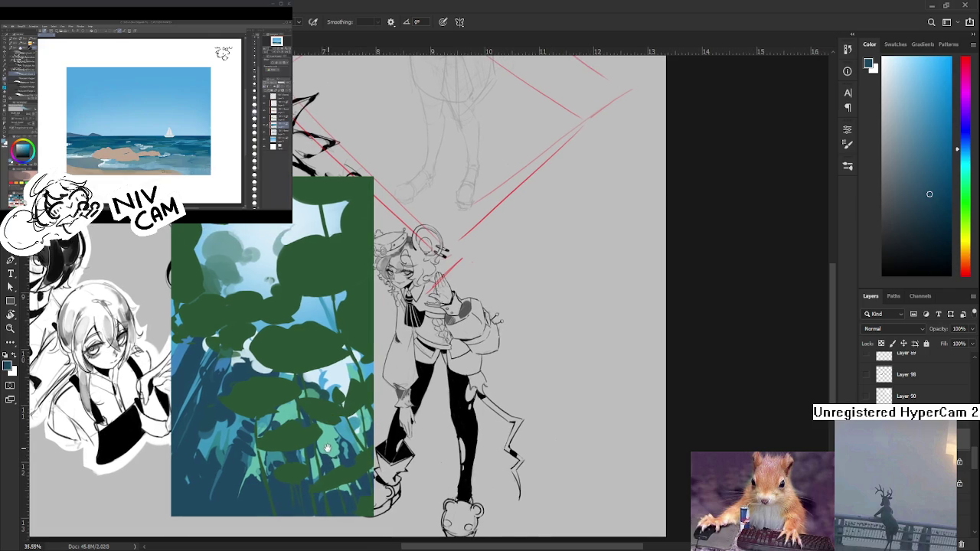
# Brush teal-green and light-blue touches among the lower leaves, then pan toward the lower left
pyautogui.keyDown('alt'); pyautogui.click(330, 459); pyautogui.keyUp('alt')
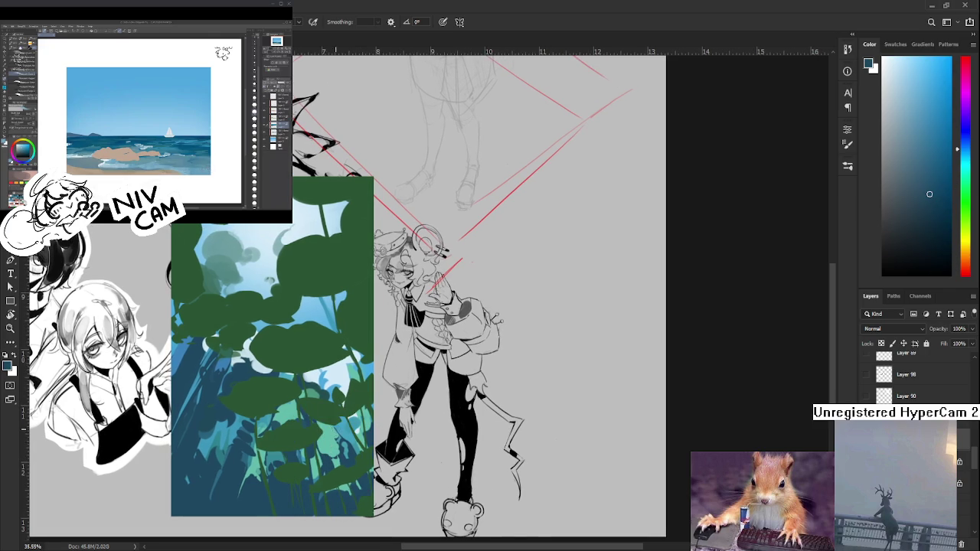
pyautogui.keyDown('alt'); pyautogui.click(333, 426); pyautogui.keyUp('alt')
pyautogui.keyDown('alt'); pyautogui.click(337, 427); pyautogui.keyUp('alt')
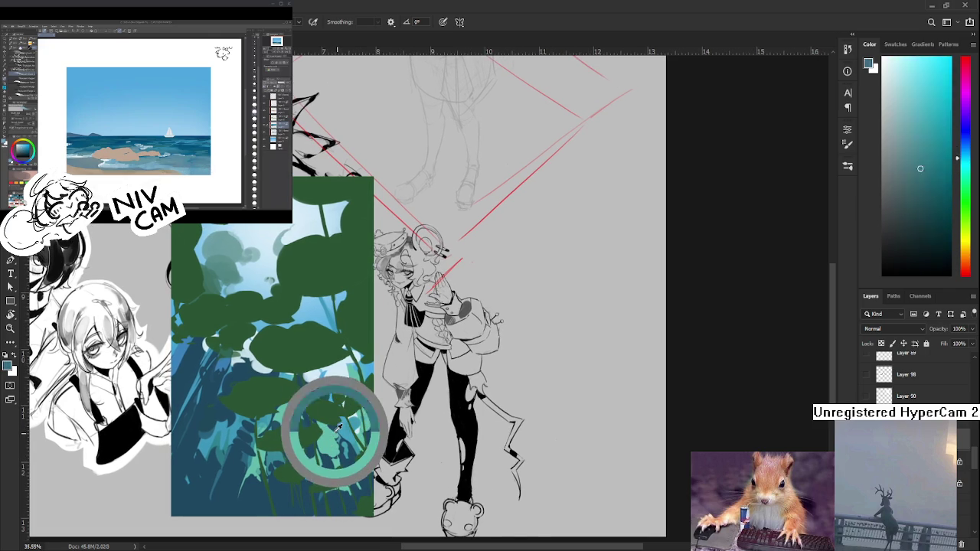
pyautogui.keyDown('alt'); pyautogui.click(339, 429); pyautogui.keyUp('alt')
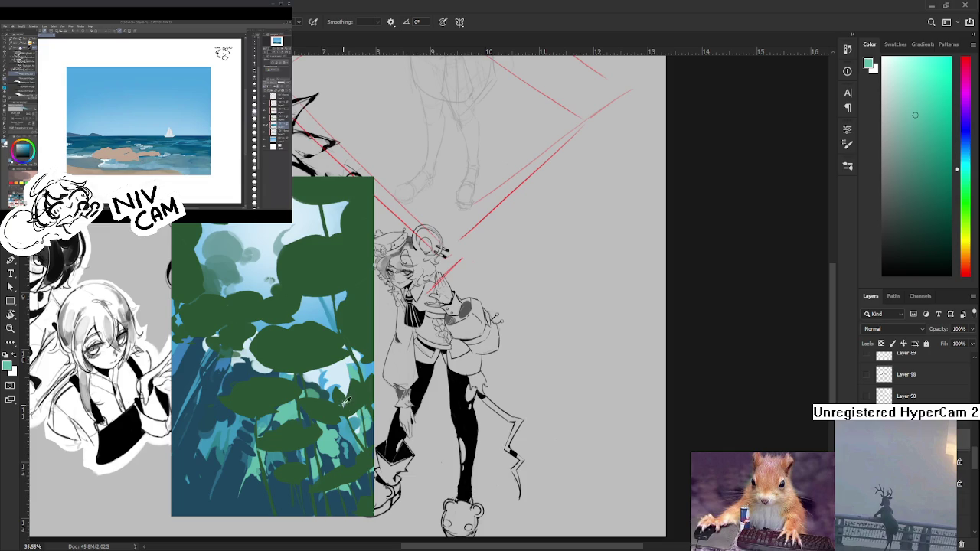
pyautogui.moveTo(346, 402); pyautogui.dragTo(341, 389)
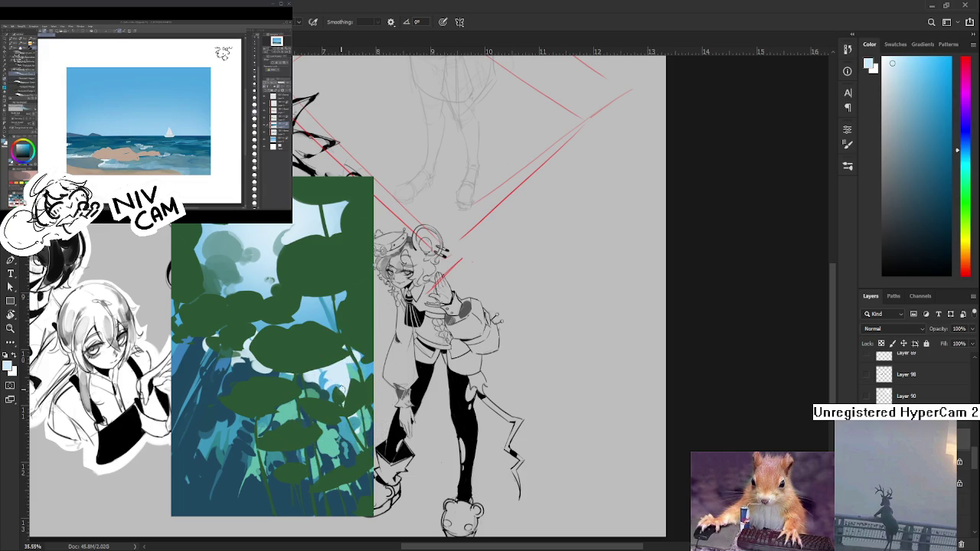
pyautogui.click(343, 386)
pyautogui.moveTo(340, 394); pyautogui.dragTo(333, 386)
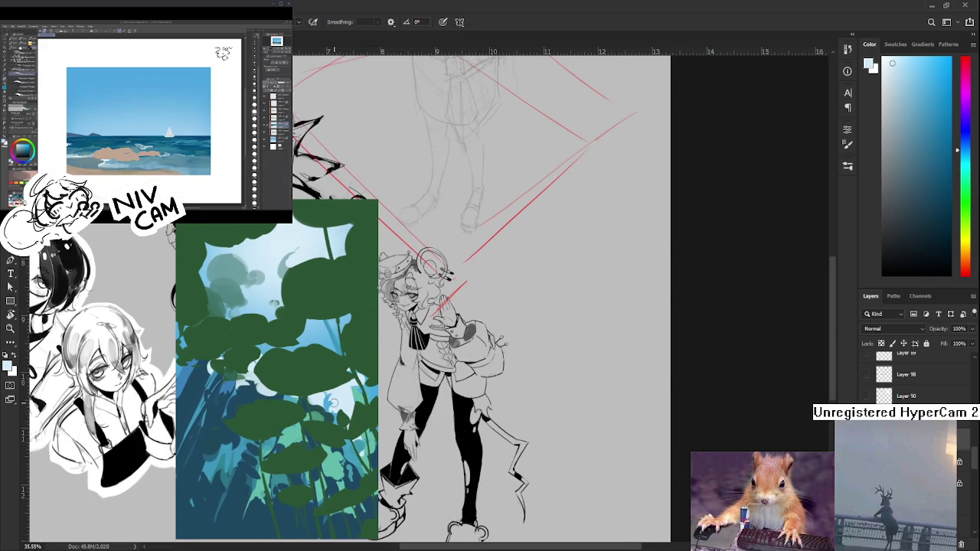
pyautogui.scroll(-3, 346, 448)
pyautogui.scroll(3, 380, 439)
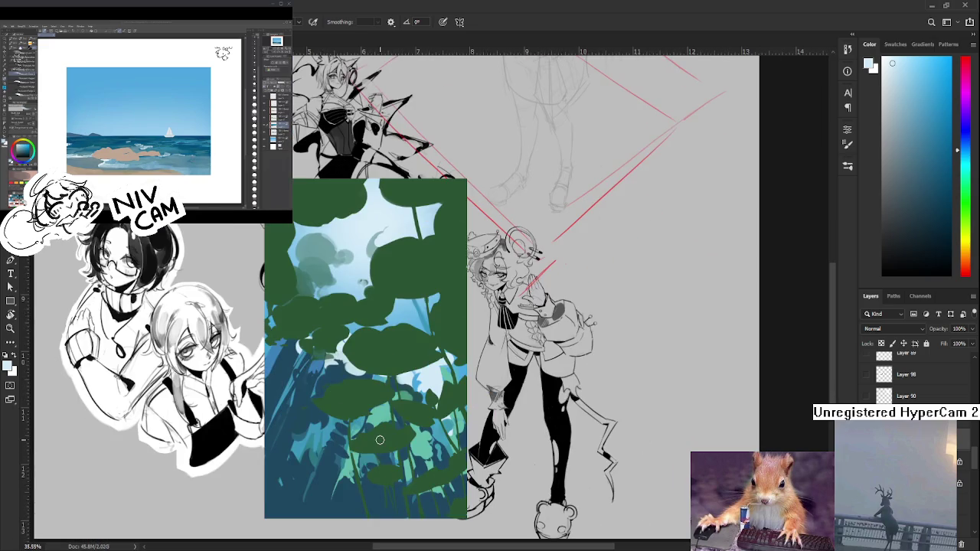
pyautogui.moveTo(379, 440); pyautogui.dragTo(349, 462)
pyautogui.keyDown('alt'); pyautogui.click(299, 394); pyautogui.keyUp('alt')
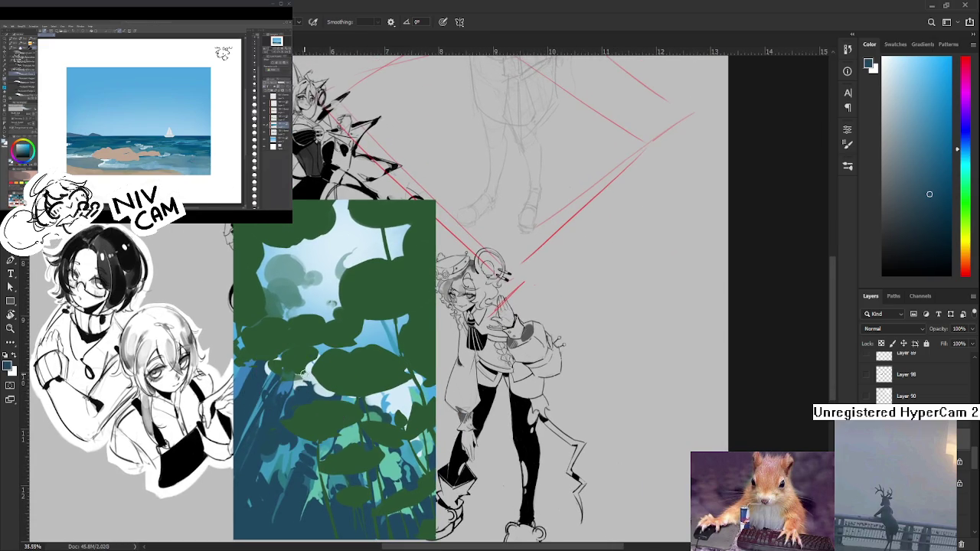
pyautogui.moveTo(316, 359); pyautogui.dragTo(301, 404)
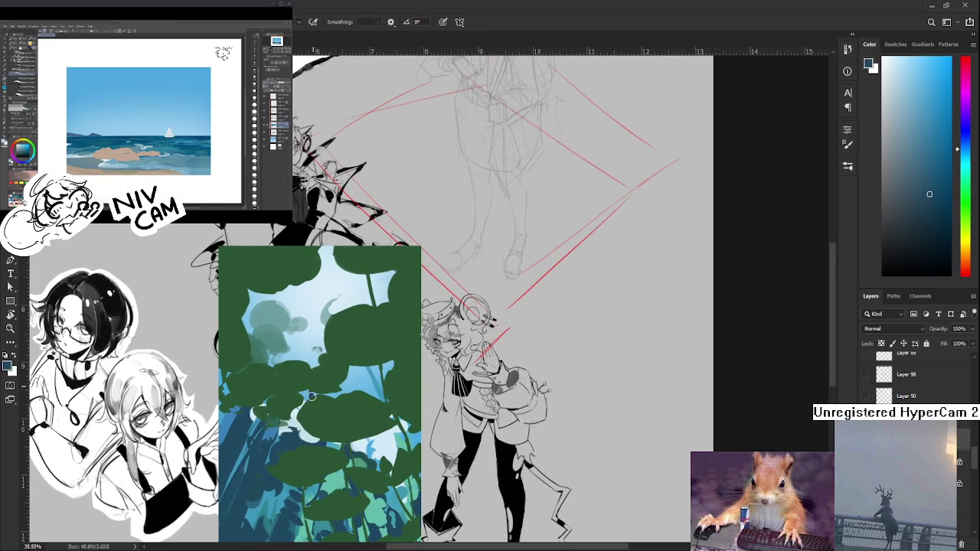
# Paint dark green over the blue gaps between the lower-left leaves, then sample a darker blue
pyautogui.keyDown('alt'); pyautogui.click(349, 384); pyautogui.keyUp('alt')
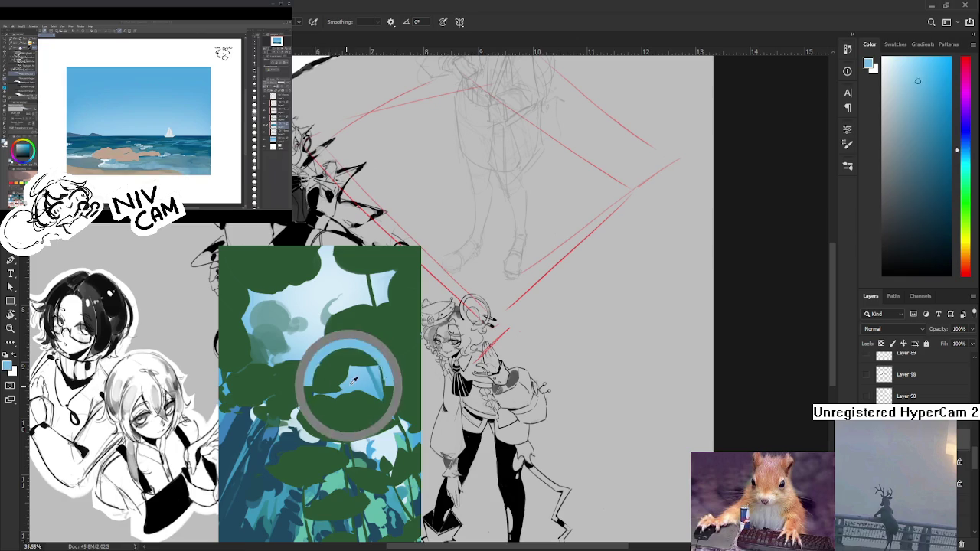
pyautogui.keyDown('alt'); pyautogui.click(310, 391); pyautogui.keyUp('alt')
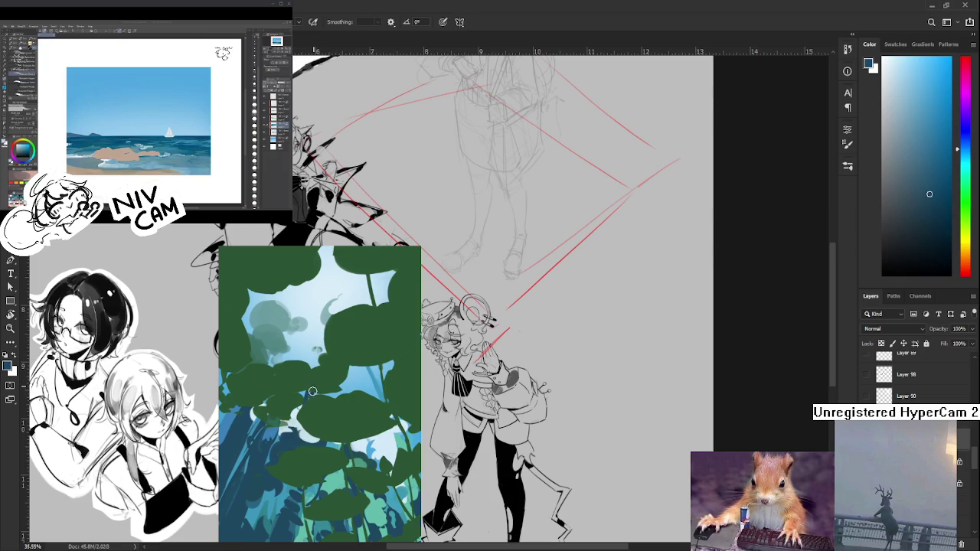
pyautogui.keyDown('alt'); pyautogui.click(310, 380); pyautogui.keyUp('alt')
pyautogui.keyDown('alt'); pyautogui.click(322, 391); pyautogui.keyUp('alt')
pyautogui.keyDown('alt'); pyautogui.click(308, 373); pyautogui.keyUp('alt')
pyautogui.keyDown('alt'); pyautogui.click(308, 394); pyautogui.keyUp('alt')
pyautogui.keyDown('alt'); pyautogui.click(336, 385); pyautogui.keyUp('alt')
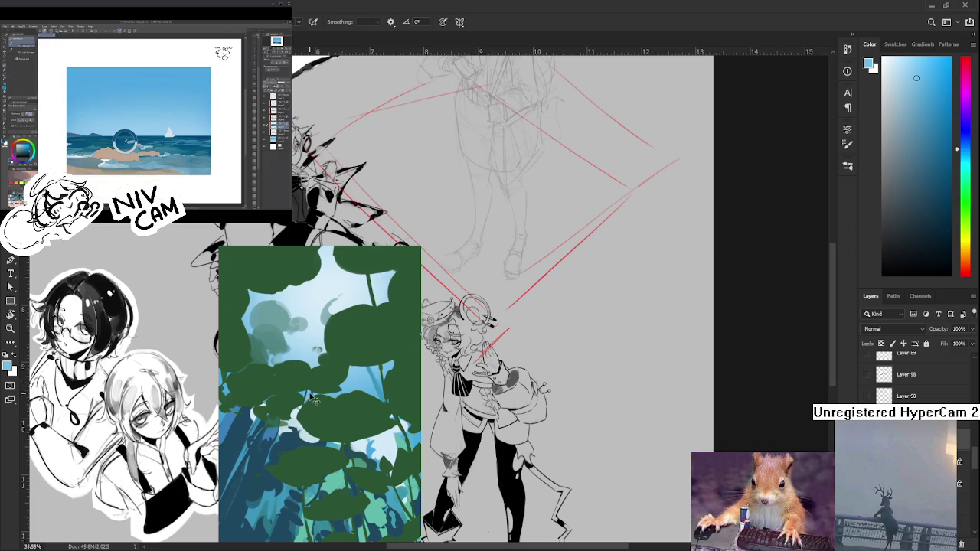
pyautogui.keyDown('alt'); pyautogui.click(306, 393); pyautogui.keyUp('alt')
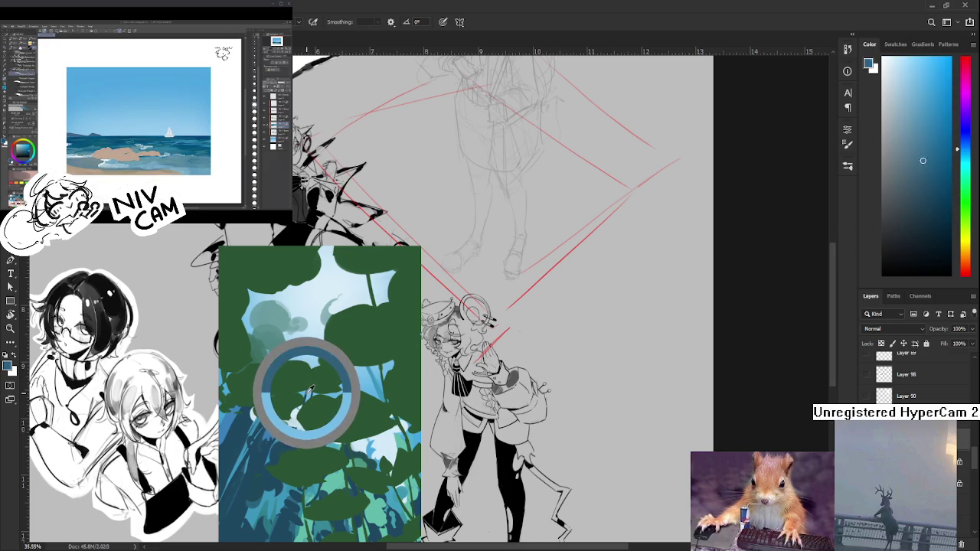
pyautogui.moveTo(308, 387); pyautogui.dragTo(291, 447)
pyautogui.keyDown('alt'); pyautogui.click(289, 433); pyautogui.keyUp('alt')
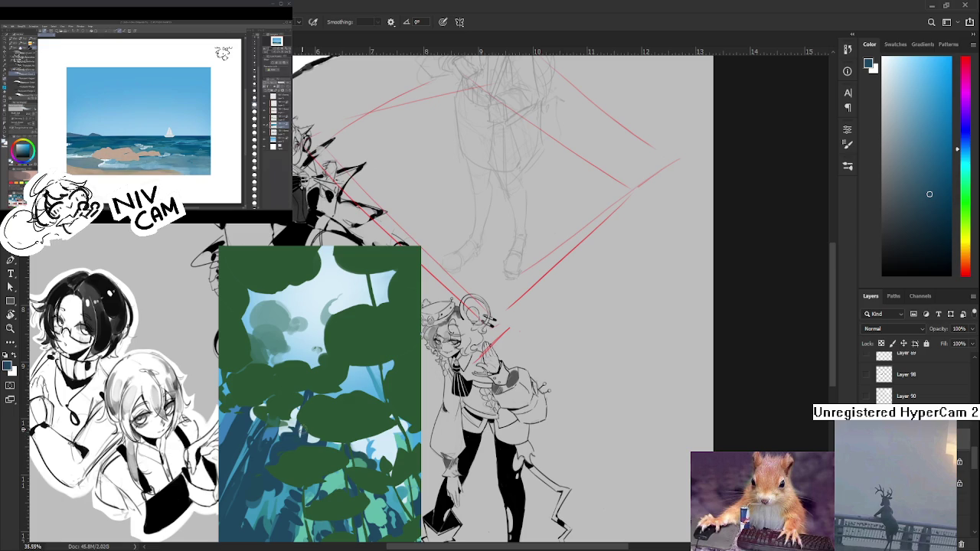
# Sample light and dark blues from the leaves and dab bubble highlights along the left stems
pyautogui.scroll(1, 290, 384)
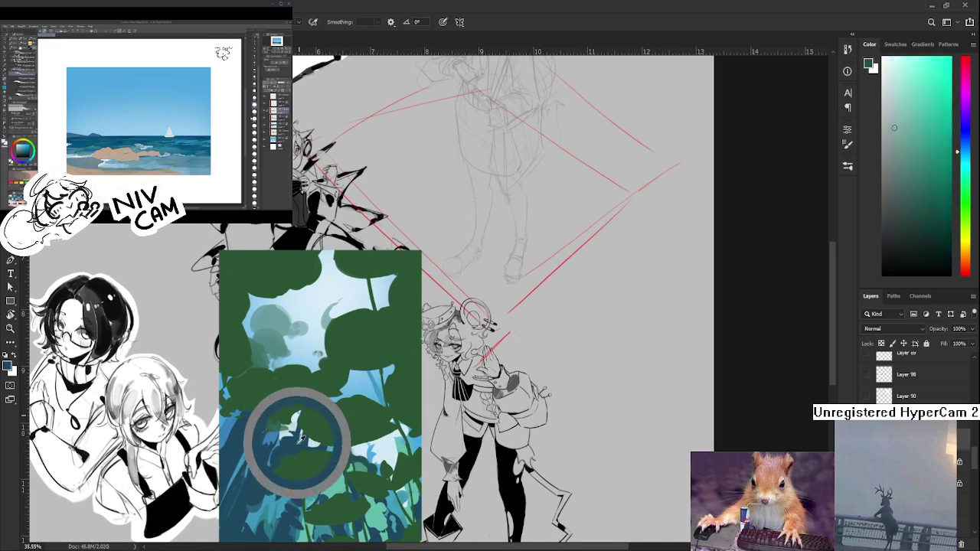
pyautogui.moveTo(306, 444); pyautogui.dragTo(295, 418)
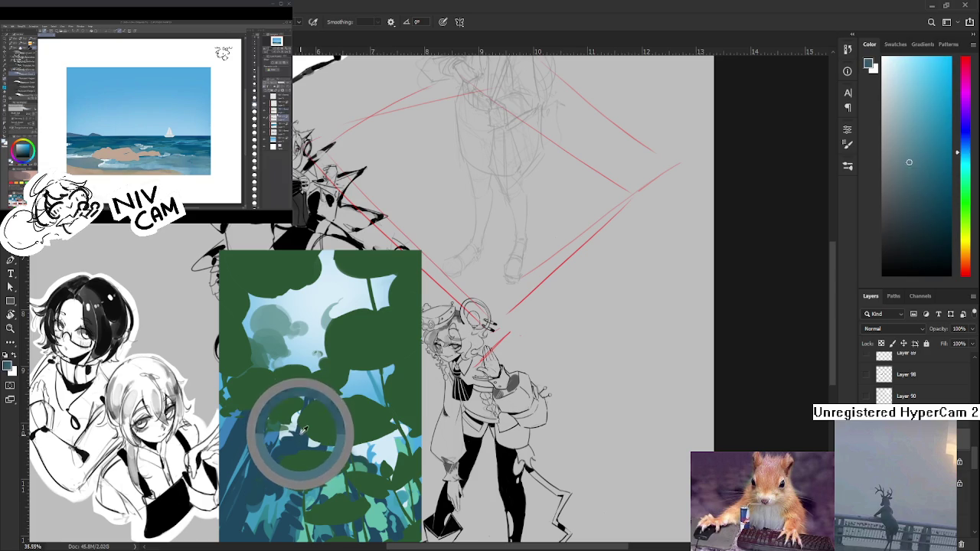
pyautogui.moveTo(295, 417); pyautogui.dragTo(305, 443)
pyautogui.click(302, 446)
pyautogui.click(307, 436)
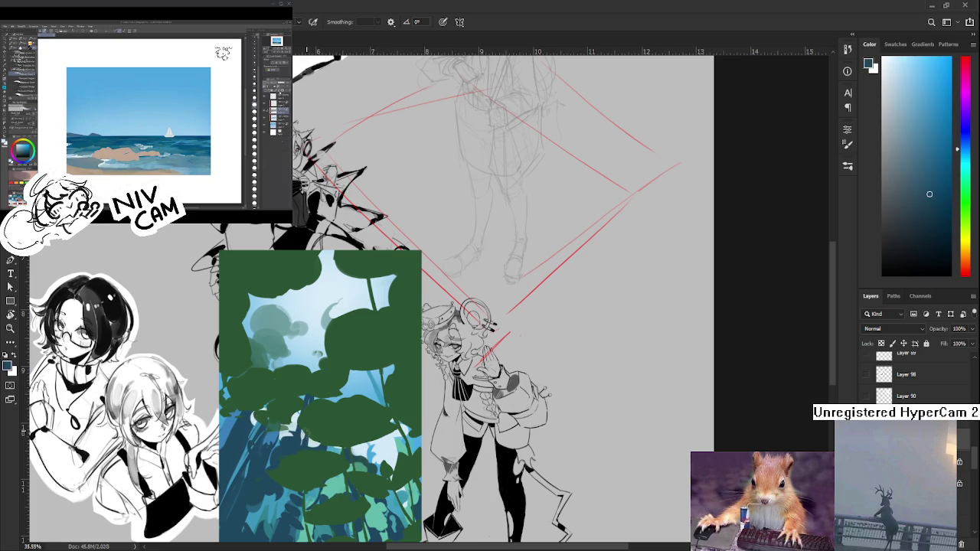
pyautogui.click(303, 433)
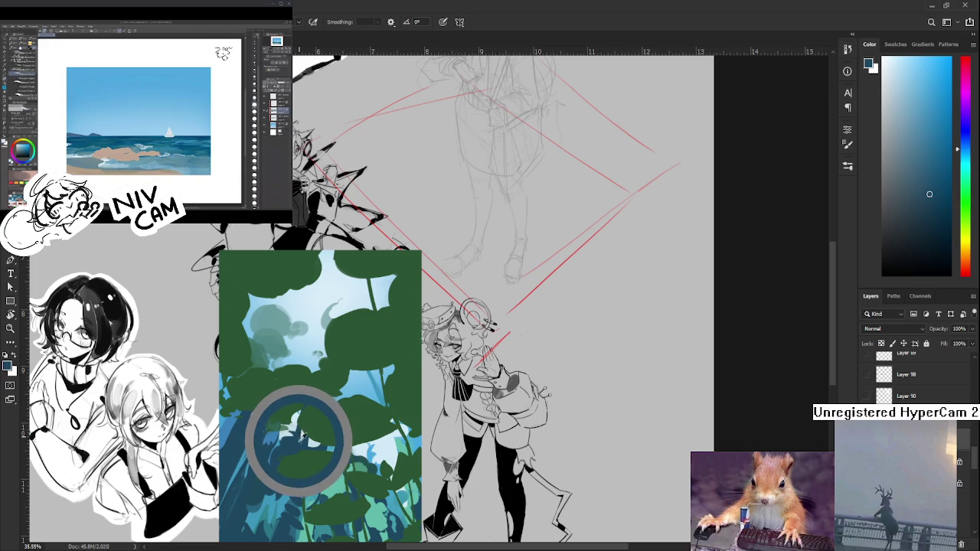
pyautogui.click(305, 433)
pyautogui.click(305, 433)
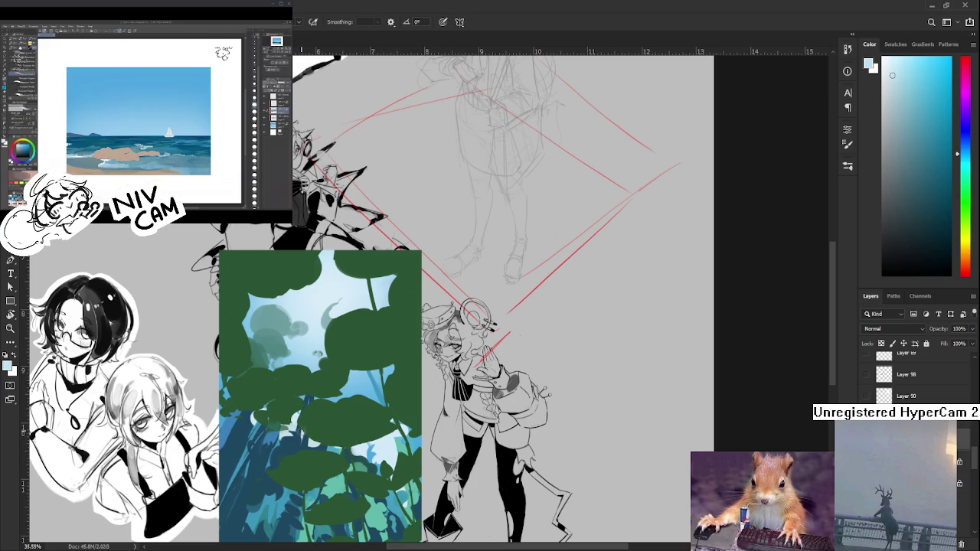
pyautogui.click(307, 431)
pyautogui.click(303, 433)
pyautogui.click(304, 431)
pyautogui.click(305, 431)
pyautogui.click(305, 431)
pyautogui.click(305, 437)
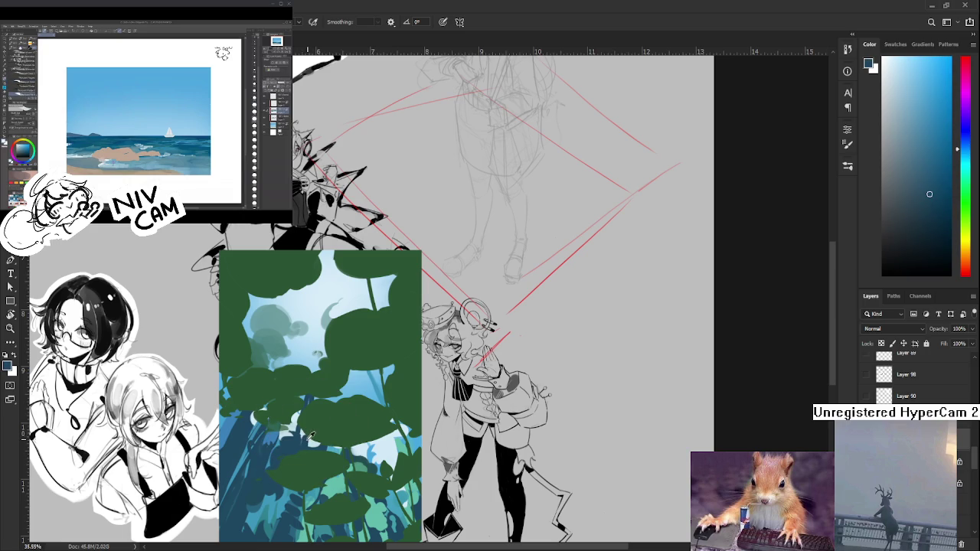
pyautogui.click(309, 436)
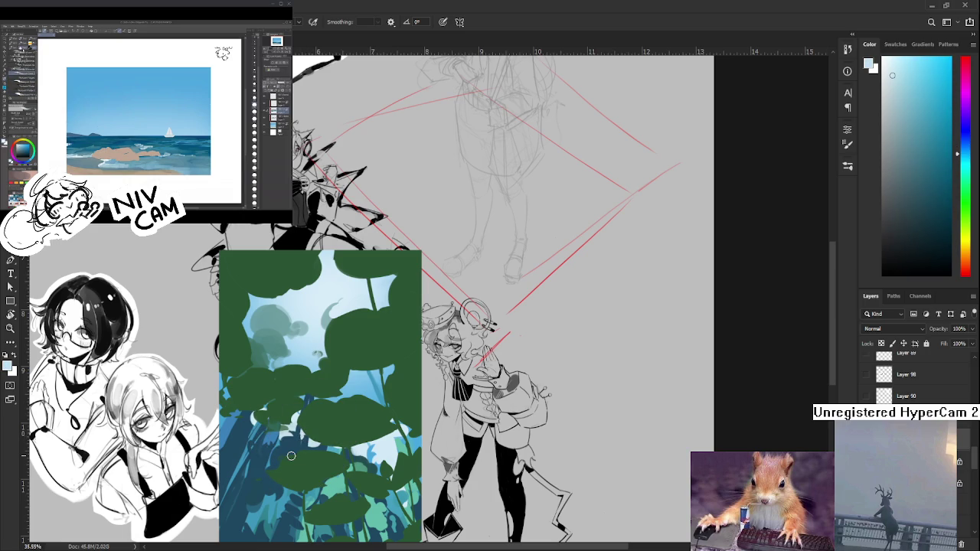
# Dab more pale-blue bubbles among the lower-left leaves, sampling nearby blues and greens
pyautogui.scroll(-1, 316, 412)
pyautogui.keyDown('alt'); pyautogui.click(301, 405); pyautogui.keyUp('alt')
pyautogui.keyDown('alt'); pyautogui.click(301, 425); pyautogui.keyUp('alt')
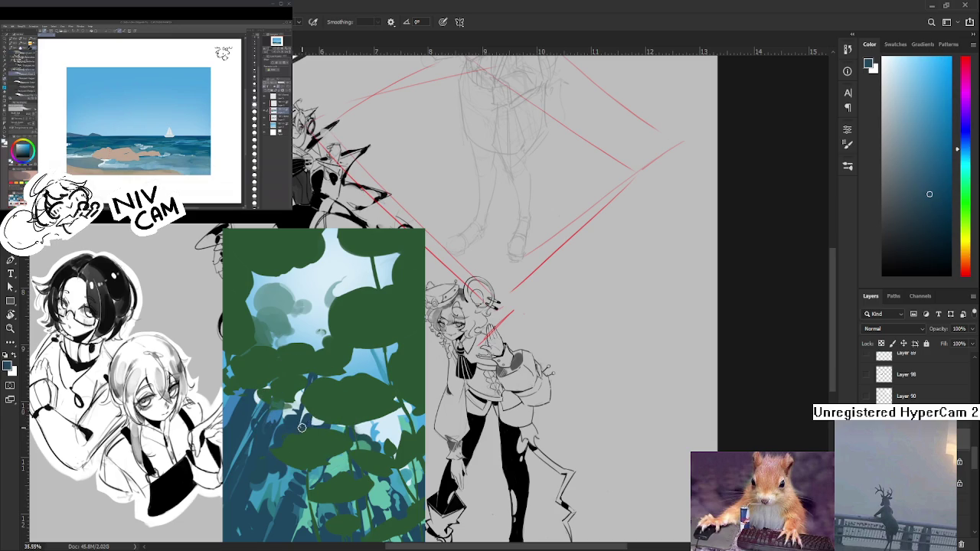
pyautogui.keyDown('alt'); pyautogui.moveTo(289, 406); pyautogui.dragTo(324, 412); pyautogui.keyUp('alt')
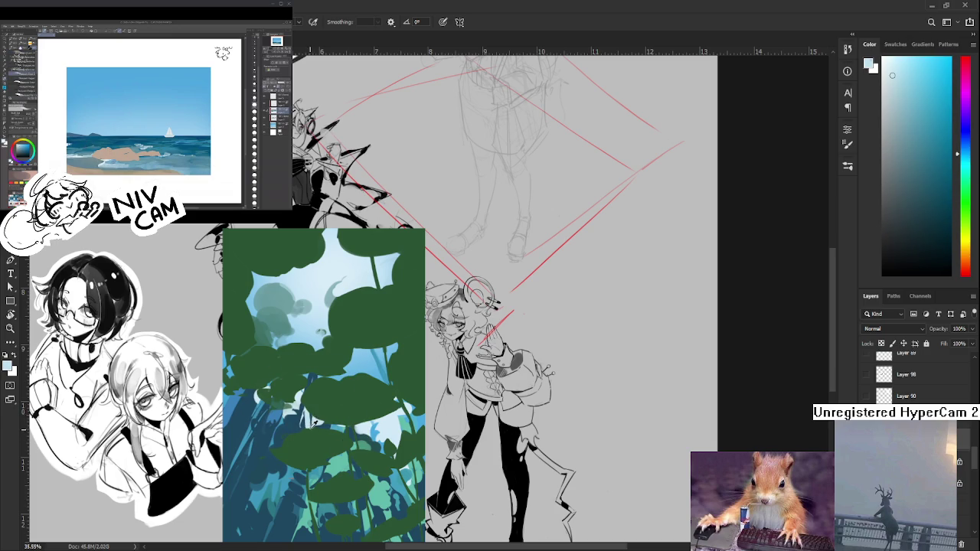
pyautogui.keyDown('alt'); pyautogui.click(274, 420); pyautogui.keyUp('alt')
pyautogui.keyDown('alt'); pyautogui.click(309, 430); pyautogui.keyUp('alt')
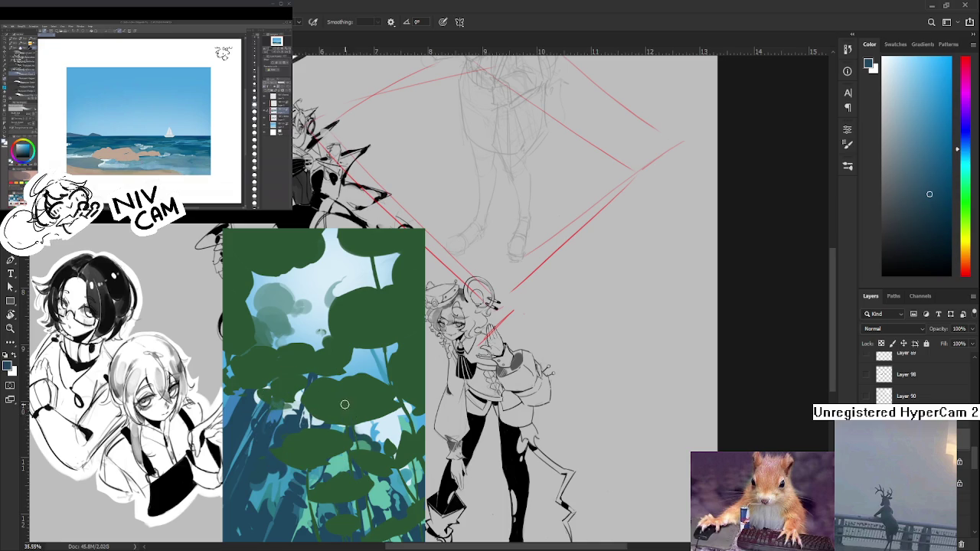
pyautogui.scroll(-3, 351, 416)
pyautogui.scroll(3, 344, 444)
pyautogui.scroll(2, 340, 464)
pyautogui.scroll(-2, 339, 465)
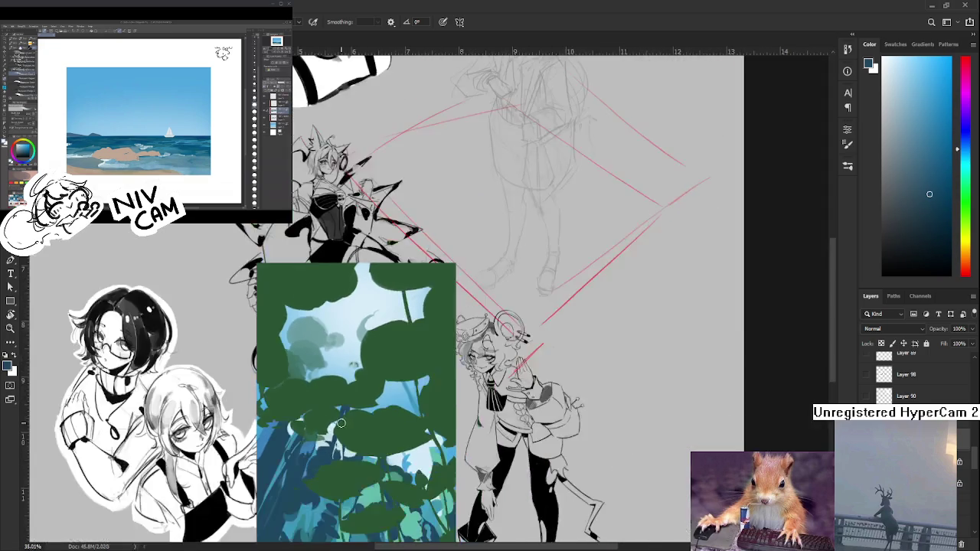
# With the panel shifted left, add pale-blue and light-cyan bubbles around the left stems
pyautogui.moveTo(339, 465)
pyautogui.mouseDown()
pyautogui.moveTo(304, 373)
pyautogui.moveTo(309, 363)
pyautogui.mouseUp()
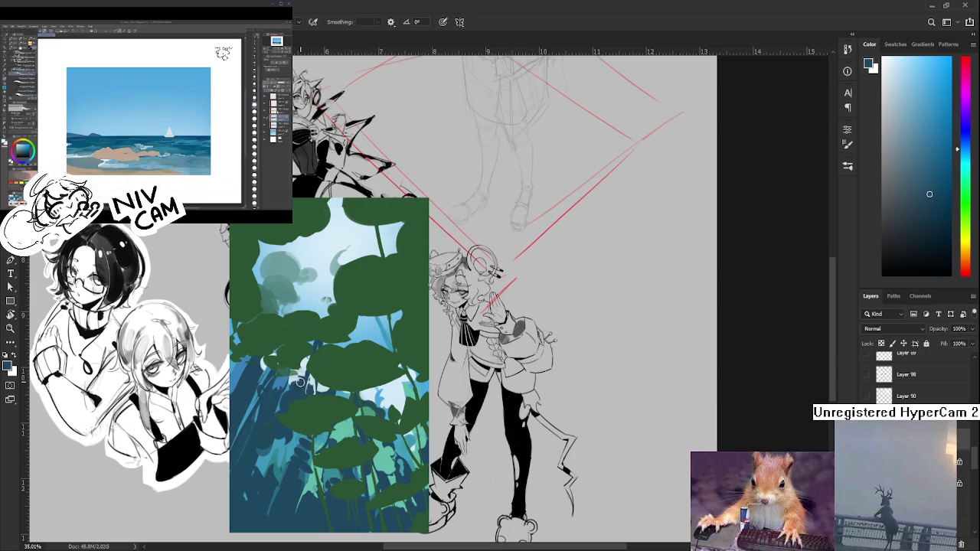
pyautogui.keyDown('alt'); pyautogui.click(292, 378); pyautogui.keyUp('alt')
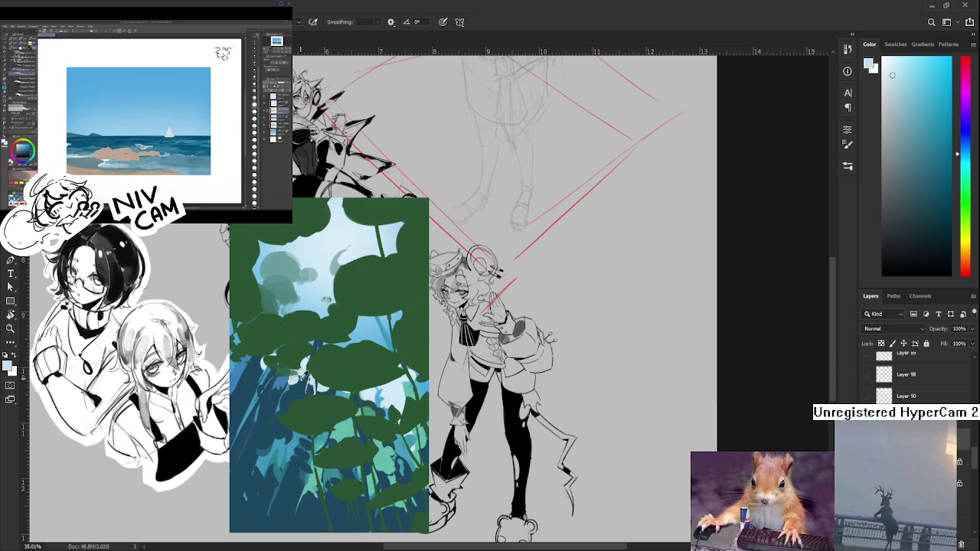
pyautogui.keyDown('alt'); pyautogui.click(303, 375); pyautogui.keyUp('alt')
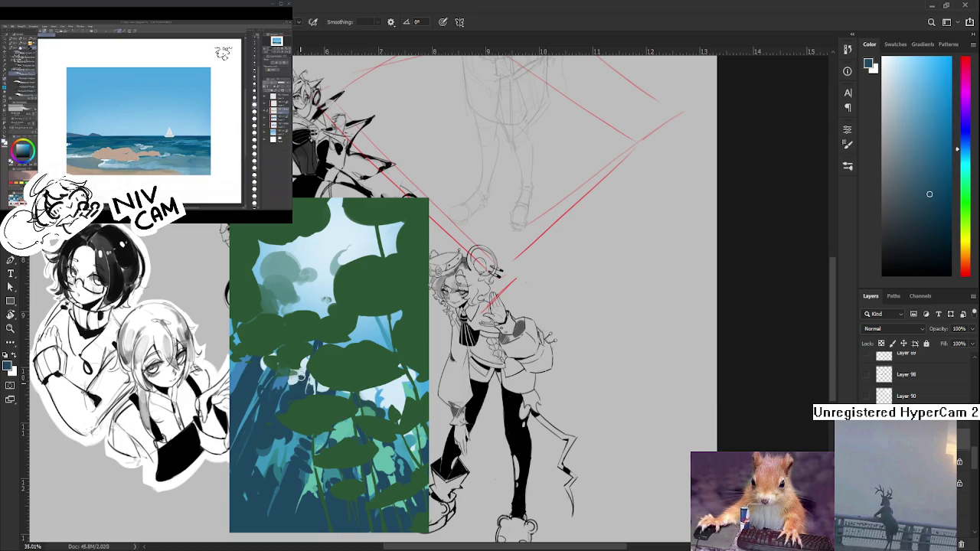
pyautogui.keyDown('alt'); pyautogui.click(308, 376); pyautogui.keyUp('alt')
pyautogui.keyDown('alt'); pyautogui.click(301, 378); pyautogui.keyUp('alt')
pyautogui.keyDown('alt'); pyautogui.click(284, 372); pyautogui.keyUp('alt')
pyautogui.keyDown('alt'); pyautogui.click(284, 369); pyautogui.keyUp('alt')
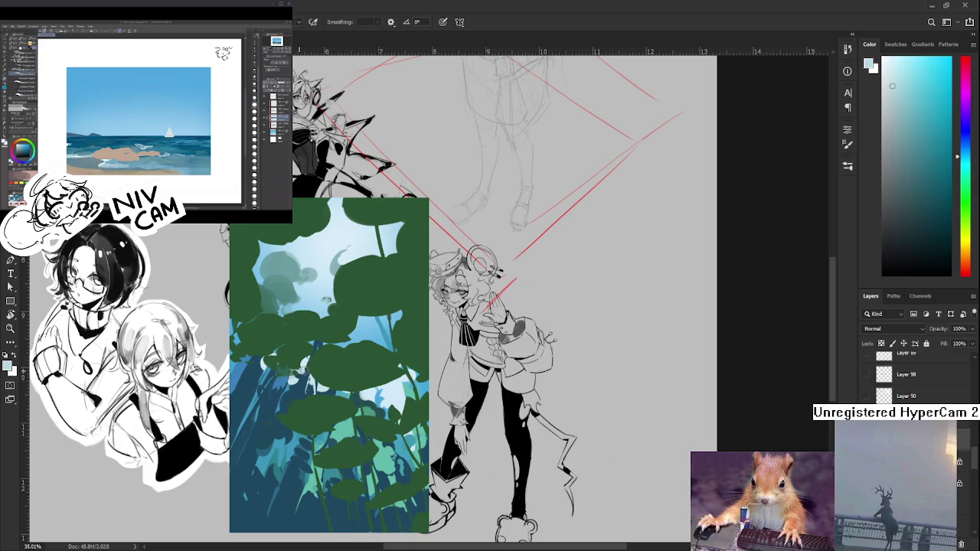
pyautogui.keyDown('alt'); pyautogui.click(291, 372); pyautogui.keyUp('alt')
pyautogui.keyDown('alt'); pyautogui.click(307, 374); pyautogui.keyUp('alt')
pyautogui.keyDown('alt'); pyautogui.click(292, 377); pyautogui.keyUp('alt')
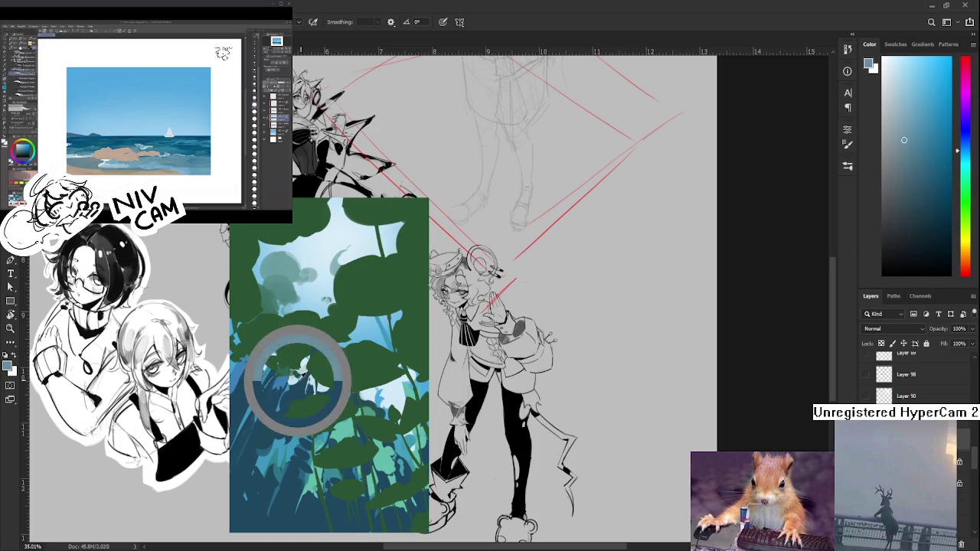
pyautogui.keyDown('alt'); pyautogui.click(306, 378); pyautogui.keyUp('alt')
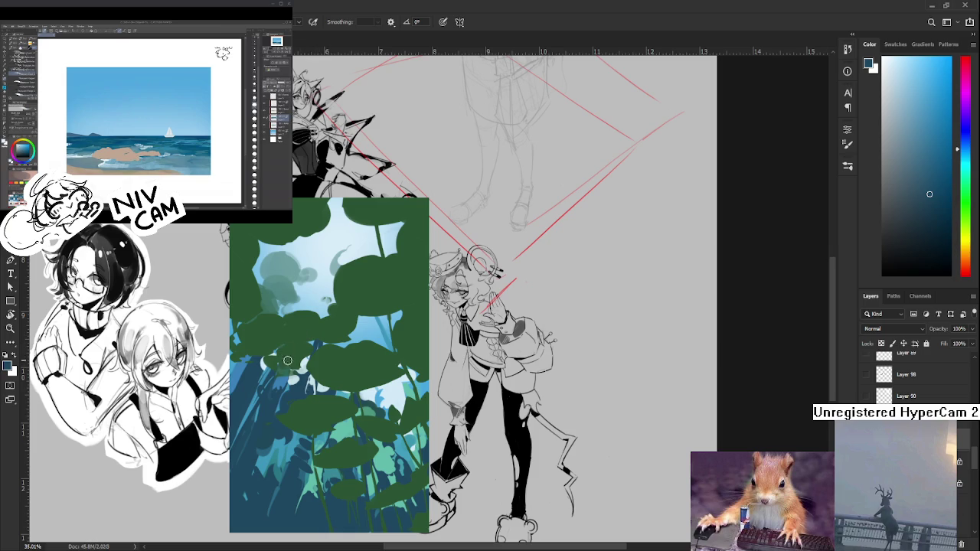
pyautogui.moveTo(309, 365); pyautogui.dragTo(294, 387)
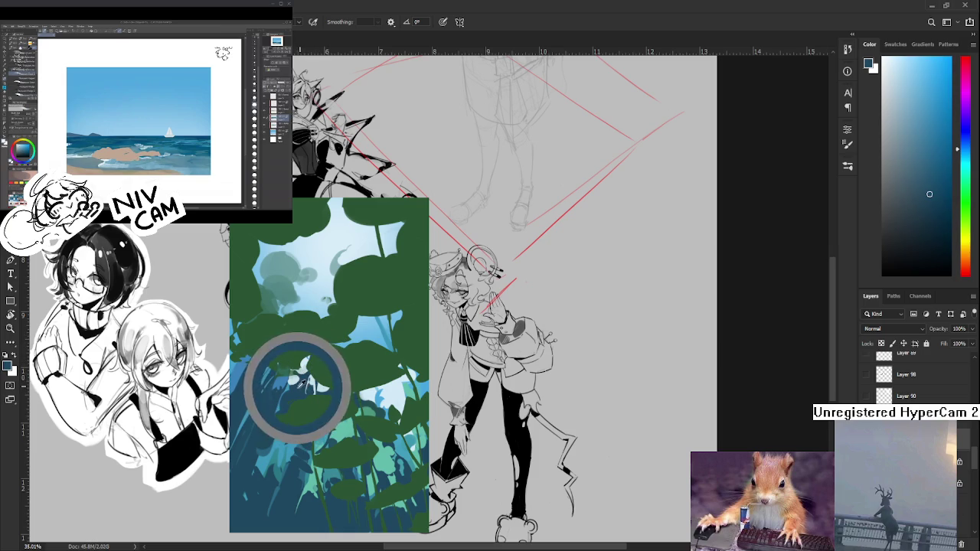
pyautogui.click(296, 376)
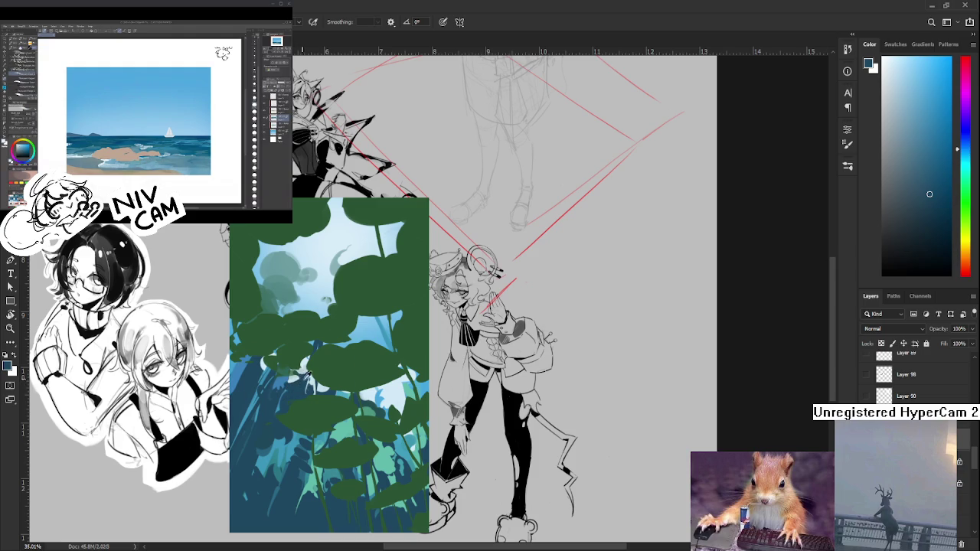
pyautogui.click(288, 375)
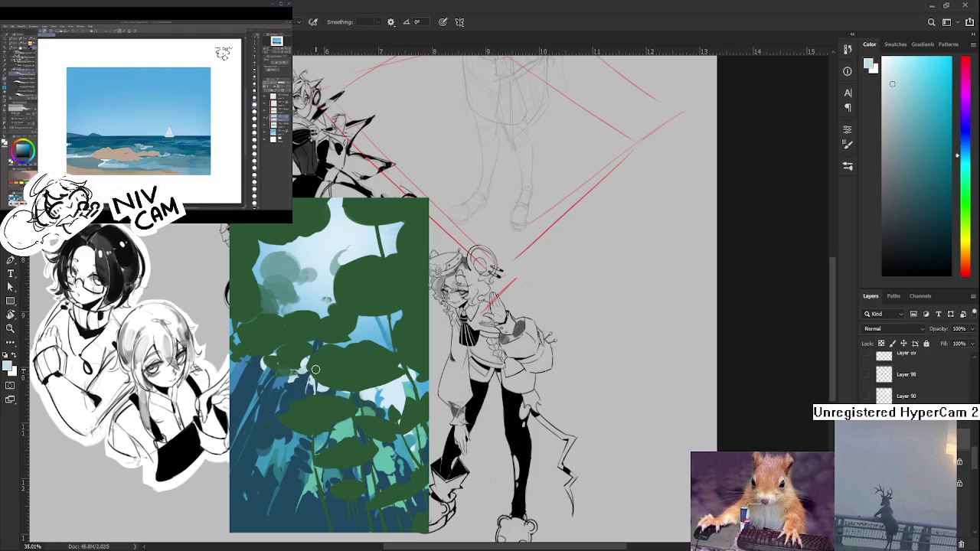
pyautogui.scroll(2, 315, 379)
pyautogui.keyDown('alt'); pyautogui.click(300, 404); pyautogui.keyUp('alt')
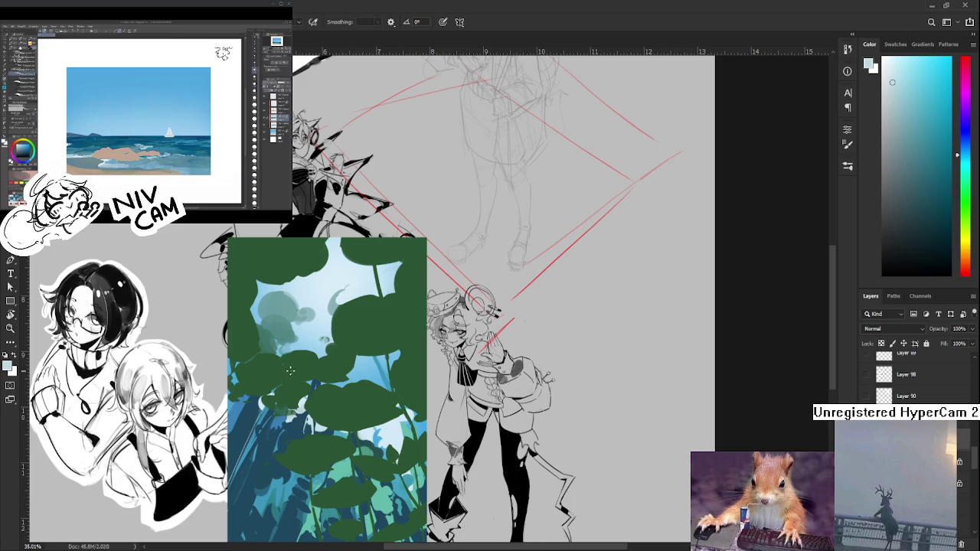
pyautogui.keyDown('alt'); pyautogui.click(297, 395); pyautogui.keyUp('alt')
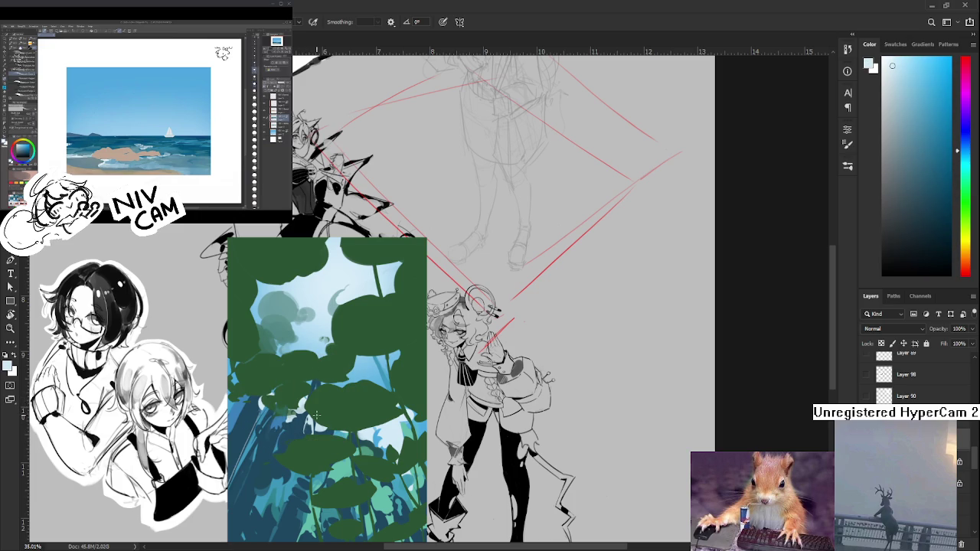
# Recentre the leaf panel and dot a final cluster of light-blue bubbles on the left
pyautogui.moveTo(290, 438); pyautogui.dragTo(307, 368)
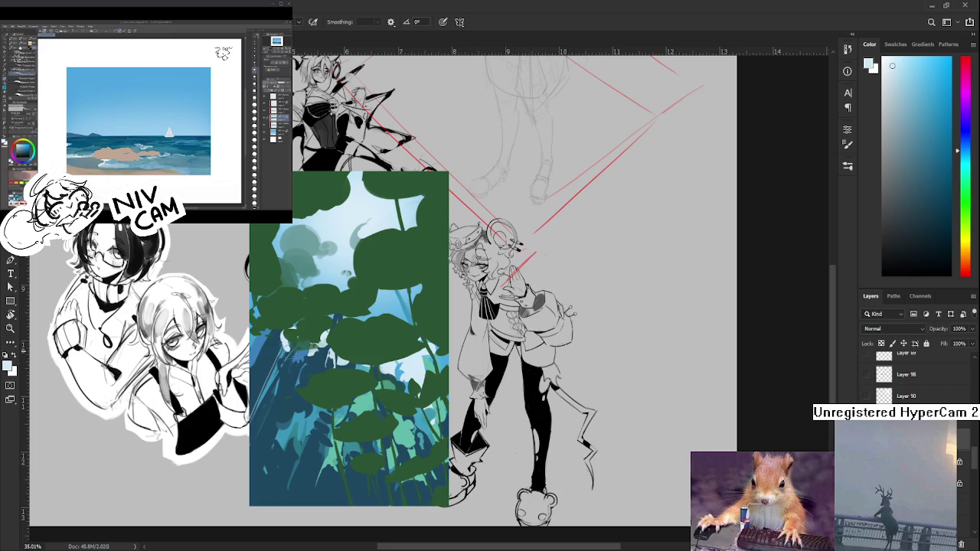
pyautogui.keyDown('alt'); pyautogui.click(296, 372); pyautogui.keyUp('alt')
pyautogui.keyDown('alt'); pyautogui.click(284, 360); pyautogui.keyUp('alt')
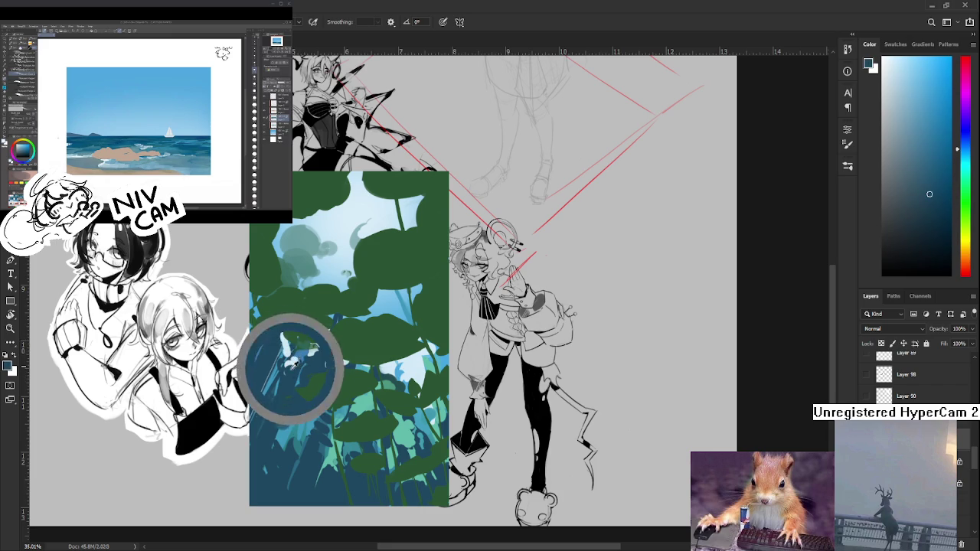
pyautogui.keyDown('alt'); pyautogui.click(288, 363); pyautogui.keyUp('alt')
pyautogui.keyDown('alt'); pyautogui.click(280, 377); pyautogui.keyUp('alt')
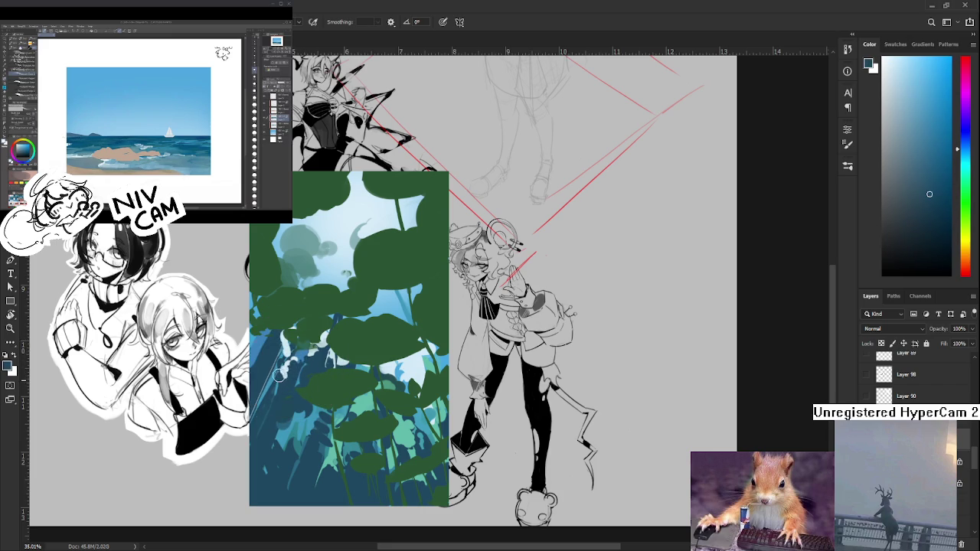
pyautogui.keyDown('alt'); pyautogui.click(285, 366); pyautogui.keyUp('alt')
pyautogui.keyDown('alt'); pyautogui.click(282, 373); pyautogui.keyUp('alt')
pyautogui.keyDown('alt'); pyautogui.click(292, 358); pyautogui.keyUp('alt')
pyautogui.keyDown('alt'); pyautogui.click(288, 366); pyautogui.keyUp('alt')
pyautogui.keyDown('alt'); pyautogui.click(290, 363); pyautogui.keyUp('alt')
pyautogui.scroll(3, 324, 356)
pyautogui.keyDown('alt'); pyautogui.click(270, 383); pyautogui.keyUp('alt')
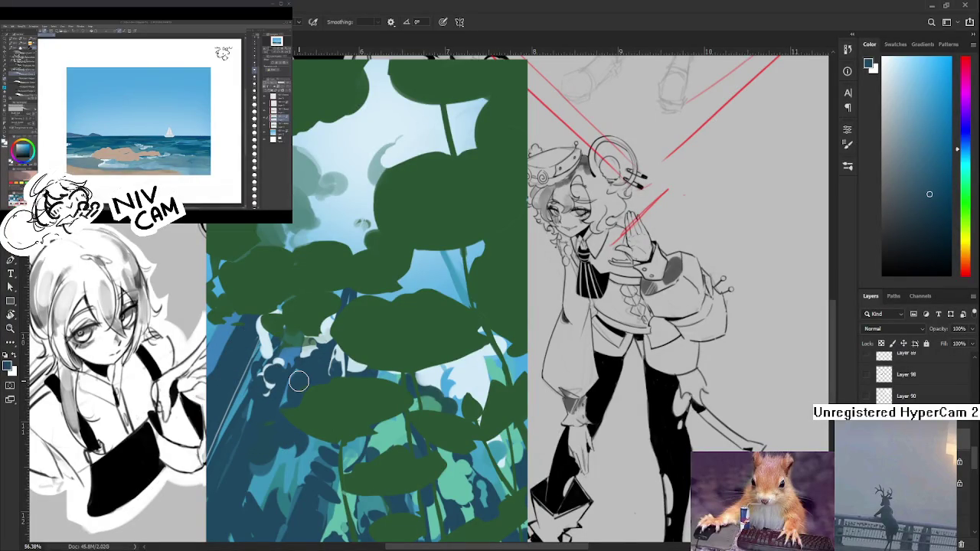
# Zoom in and eyedrop a blue from the leaf painting near the left stems
pyautogui.scroll(-3, 299, 381)
pyautogui.scroll(-2, 299, 380)
pyautogui.scroll(2, 295, 383)
pyautogui.scroll(4, 295, 383)
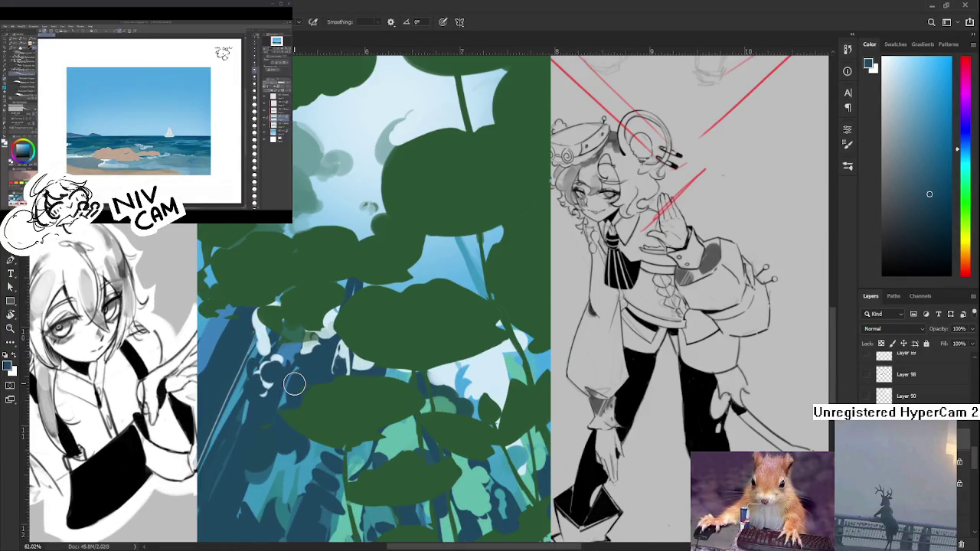
pyautogui.scroll(2, 295, 383)
pyautogui.scroll(1, 287, 385)
pyautogui.keyDown('alt'); pyautogui.click(260, 404); pyautogui.keyUp('alt')
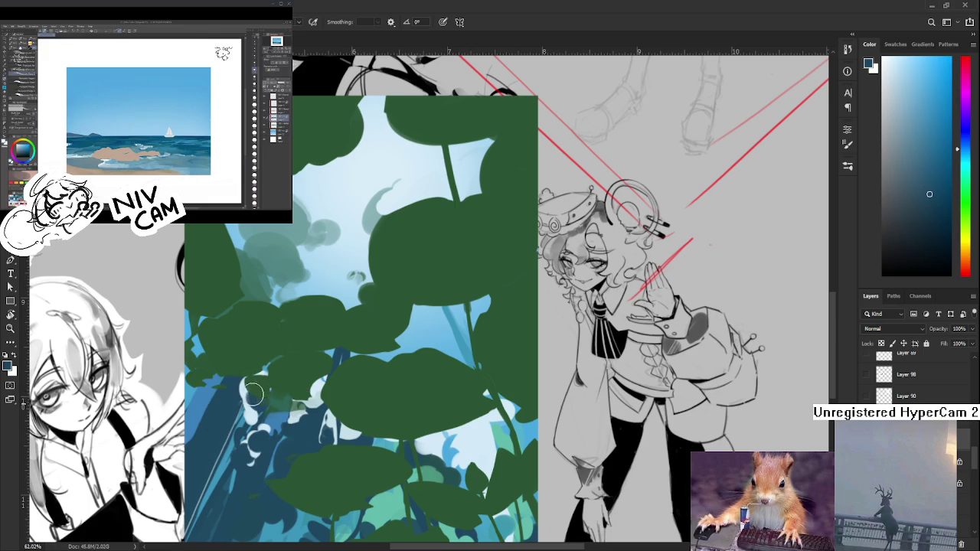
pyautogui.keyDown('alt'); pyautogui.click(255, 388); pyautogui.keyUp('alt')
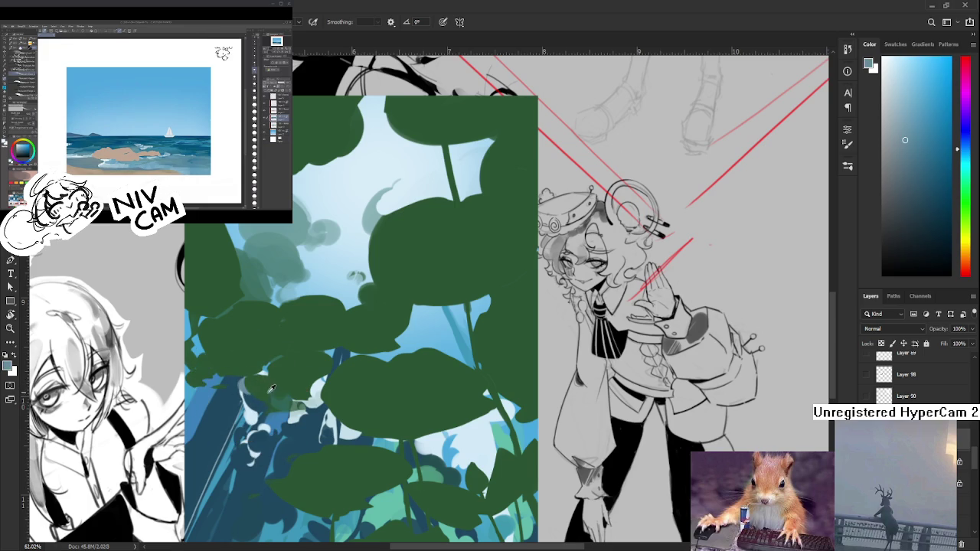
pyautogui.keyDown('alt'); pyautogui.click(257, 389); pyautogui.keyUp('alt')
pyautogui.keyDown('alt'); pyautogui.click(261, 402); pyautogui.keyUp('alt')
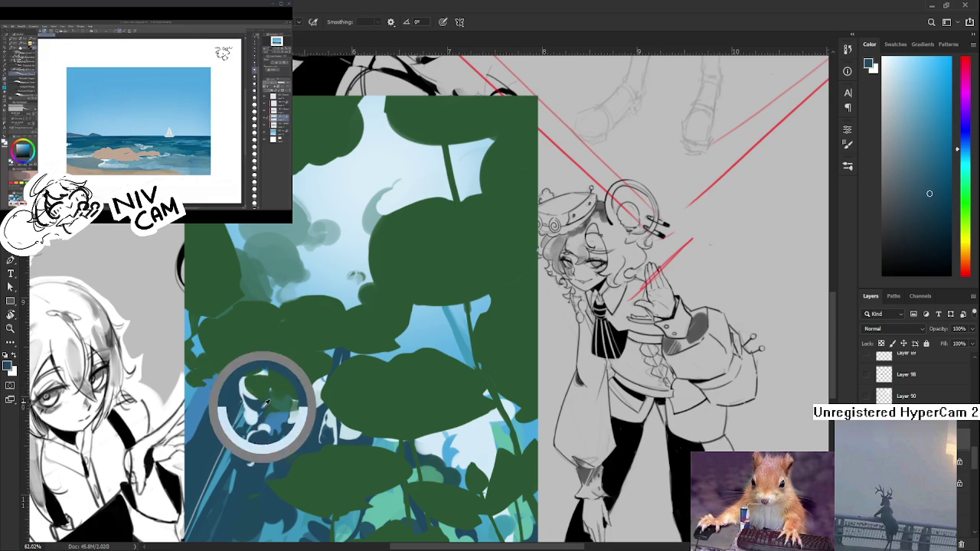
# Zoom out to view the whole leaf panel among the line-art characters, then sample a lighter blue
pyautogui.scroll(-2, 272, 421)
pyautogui.scroll(-2, 345, 406)
pyautogui.scroll(-1, 419, 389)
pyautogui.scroll(4, 419, 388)
pyautogui.scroll(-1, 417, 398)
pyautogui.scroll(-1, 415, 413)
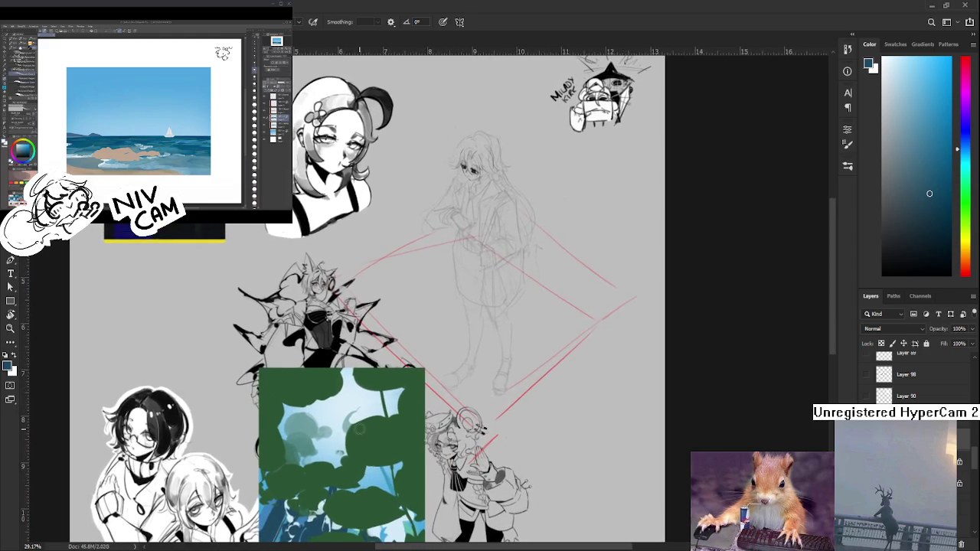
pyautogui.scroll(-1, 414, 429)
pyautogui.scroll(1, 381, 408)
pyautogui.scroll(1, 369, 411)
pyautogui.scroll(1, 354, 362)
pyautogui.scroll(1, 332, 399)
pyautogui.keyDown('alt'); pyautogui.click(322, 385); pyautogui.keyUp('alt')
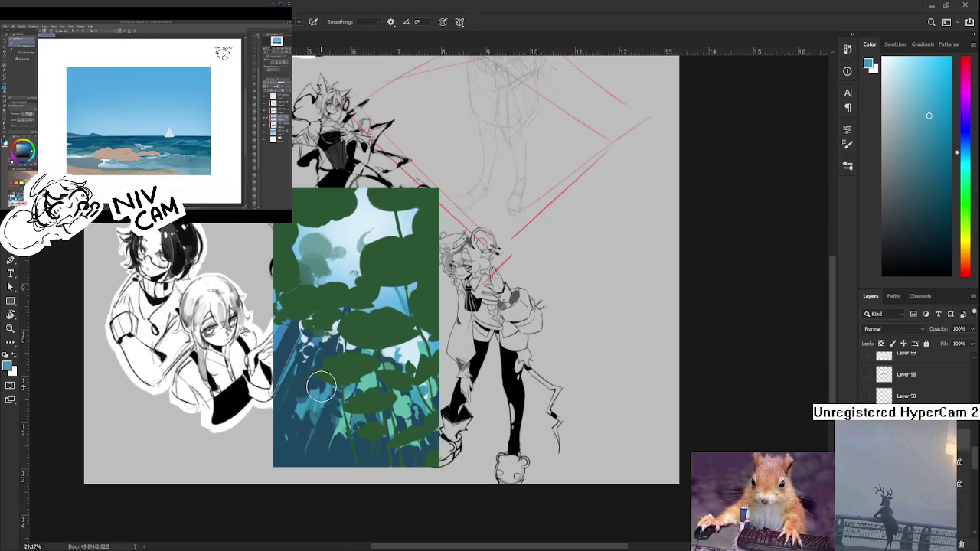
# Paint a light-blue diagonal ray in the lower-left and compare it on and off with undo/redo
pyautogui.moveTo(326, 400); pyautogui.dragTo(288, 466)
pyautogui.hotkey('ctrl', 'z')
pyautogui.hotkey('ctrl', 'shift', 'z')
pyautogui.hotkey('ctrl', 'z')
pyautogui.hotkey('ctrl', 'shift', 'z')
pyautogui.hotkey('ctrl', 'z')
pyautogui.hotkey('ctrl', 'shift', 'z')
pyautogui.hotkey('ctrl', 'z')
pyautogui.hotkey('ctrl', 'shift', 'z')
pyautogui.hotkey('ctrl', 'shift', 'z')
pyautogui.hotkey('ctrl', 'z')
pyautogui.hotkey('ctrl', 'shift', 'z')
pyautogui.hotkey('ctrl', 'z')
pyautogui.hotkey('ctrl', 'shift', 'z')
pyautogui.hotkey('ctrl', 'z')
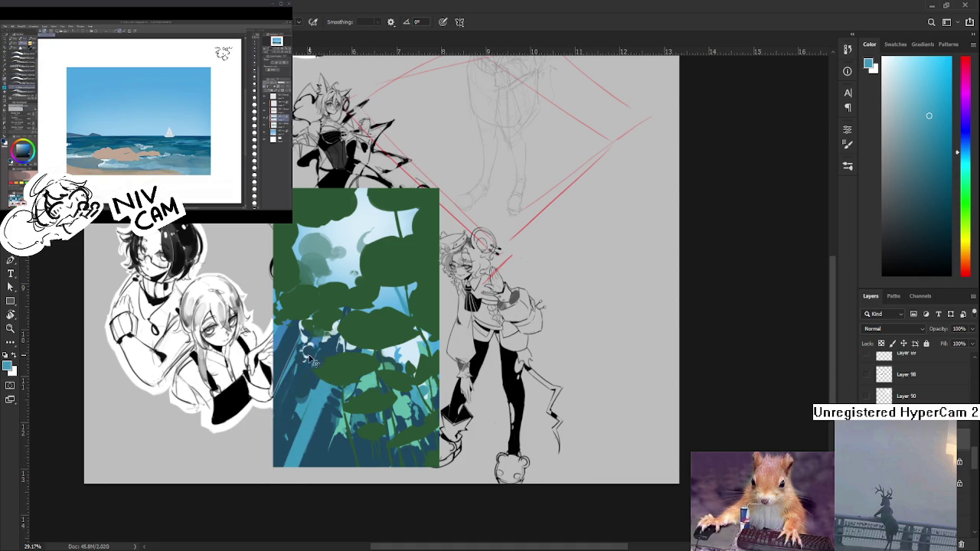
pyautogui.hotkey('ctrl', 'shift', 'z')
# Shade the lower-left stems with darker blues sampled from the nearby paint
pyautogui.keyDown('alt'); pyautogui.click(305, 383); pyautogui.keyUp('alt')
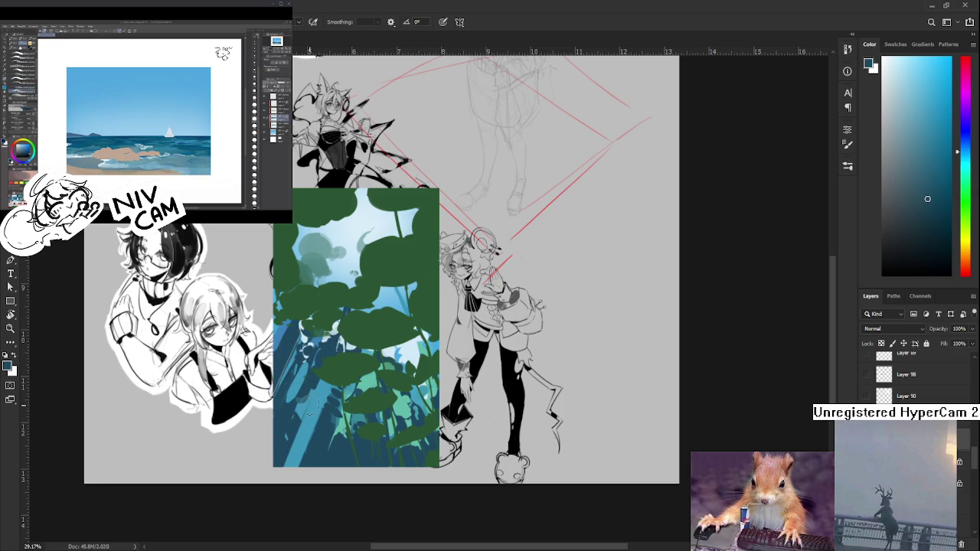
pyautogui.keyDown('alt'); pyautogui.click(314, 396); pyautogui.keyUp('alt')
pyautogui.keyDown('alt'); pyautogui.click(302, 397); pyautogui.keyUp('alt')
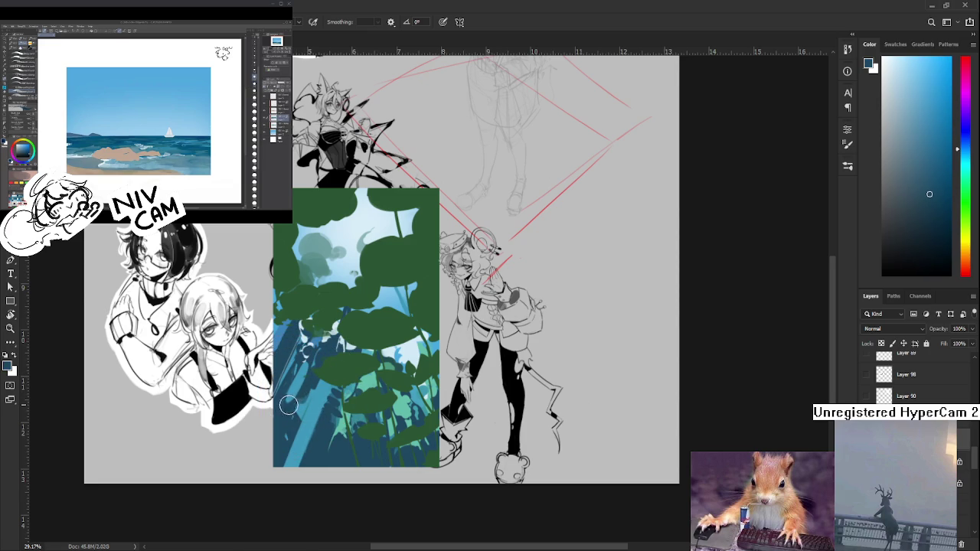
pyautogui.keyDown('alt'); pyautogui.click(297, 392); pyautogui.keyUp('alt')
pyautogui.keyDown('alt'); pyautogui.click(293, 389); pyautogui.keyUp('alt')
pyautogui.keyDown('alt'); pyautogui.click(291, 409); pyautogui.keyUp('alt')
pyautogui.keyDown('alt'); pyautogui.click(298, 383); pyautogui.keyUp('alt')
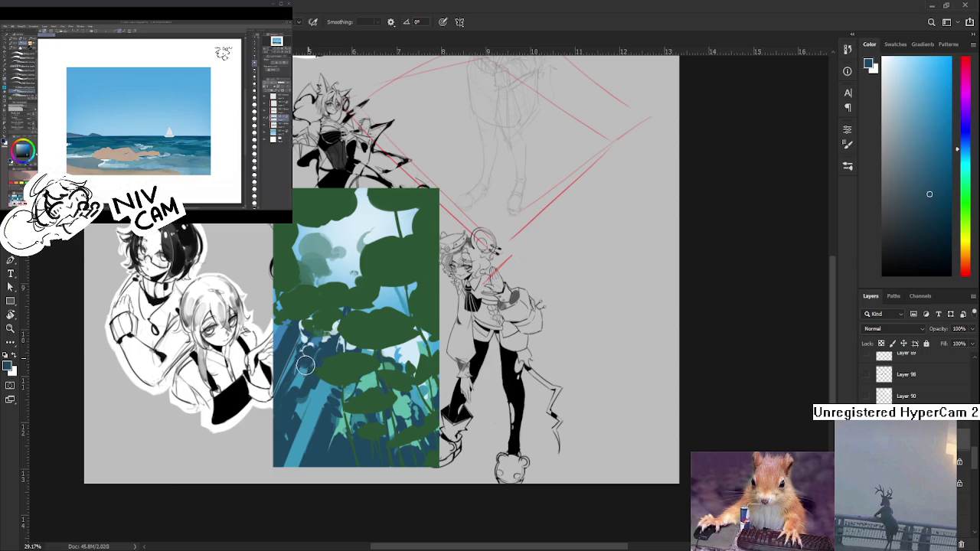
# Sample lighter and darker blues from the upper part of the leaf painting
pyautogui.keyDown('alt'); pyautogui.click(308, 363); pyautogui.keyUp('alt')
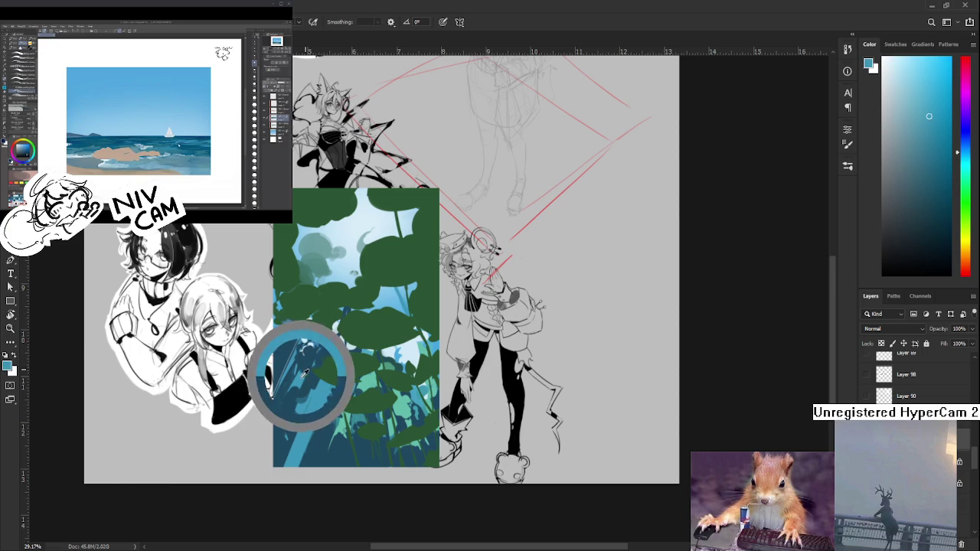
pyautogui.keyDown('alt'); pyautogui.click(311, 359); pyautogui.keyUp('alt')
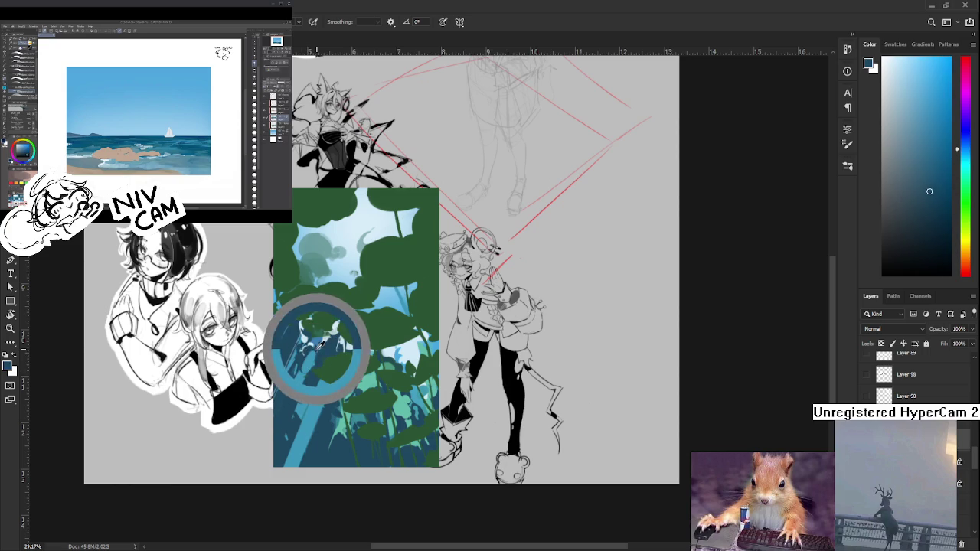
pyautogui.keyDown('alt'); pyautogui.click(311, 350); pyautogui.keyUp('alt')
pyautogui.keyDown('alt'); pyautogui.click(317, 357); pyautogui.keyUp('alt')
pyautogui.keyDown('alt'); pyautogui.click(320, 357); pyautogui.keyUp('alt')
pyautogui.keyDown('alt'); pyautogui.click(326, 347); pyautogui.keyUp('alt')
pyautogui.keyDown('alt'); pyautogui.click(317, 350); pyautogui.keyUp('alt')
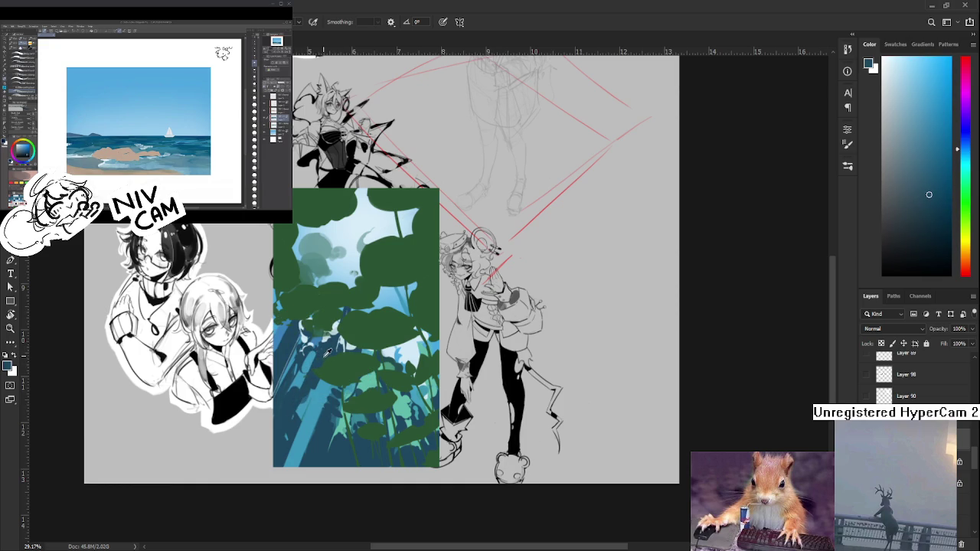
# Refine the sampled colour to a slightly lighter blue from the leaves
pyautogui.keyDown('alt'); pyautogui.click(328, 351); pyautogui.keyUp('alt')
pyautogui.moveTo(327, 346)
pyautogui.mouseDown()
pyautogui.moveTo(335, 342)
pyautogui.moveTo(306, 348)
pyautogui.mouseUp()
pyautogui.moveTo(328, 343)
pyautogui.mouseDown()
pyautogui.moveTo(306, 350)
pyautogui.moveTo(319, 353)
pyautogui.mouseUp()
pyautogui.click(314, 357)
pyautogui.click(323, 348)
pyautogui.click(324, 346)
pyautogui.moveTo(315, 382); pyautogui.dragTo(377, 444)
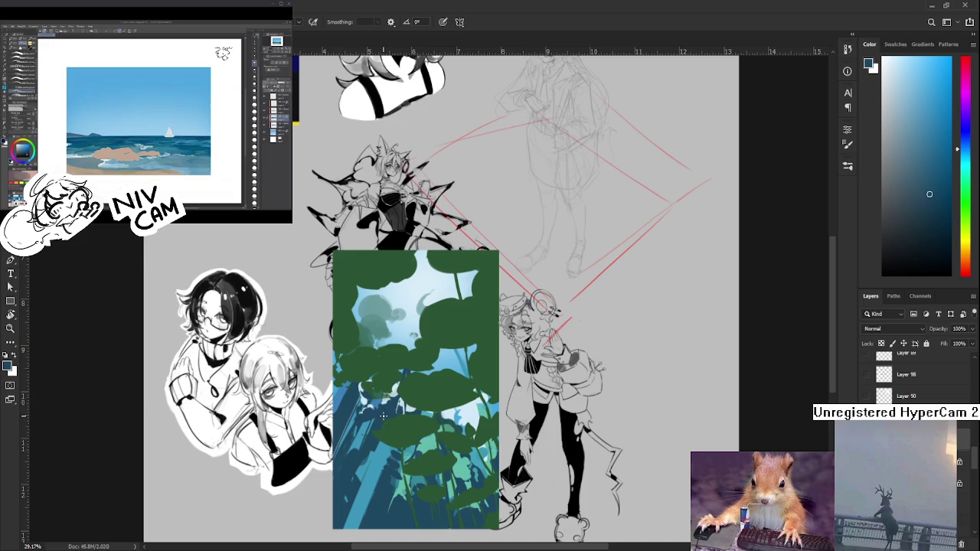
# Sample a range of lighter and darker blues from the leaf painting
pyautogui.keyDown('alt'); pyautogui.click(398, 404); pyautogui.keyUp('alt')
pyautogui.keyDown('alt'); pyautogui.click(383, 406); pyautogui.keyUp('alt')
pyautogui.keyDown('alt'); pyautogui.click(395, 404); pyautogui.keyUp('alt')
pyautogui.keyDown('alt'); pyautogui.click(384, 408); pyautogui.keyUp('alt')
pyautogui.moveTo(374, 411); pyautogui.dragTo(380, 398)
pyautogui.keyDown('alt'); pyautogui.click(384, 407); pyautogui.keyUp('alt')
pyautogui.keyDown('alt'); pyautogui.click(386, 405); pyautogui.keyUp('alt')
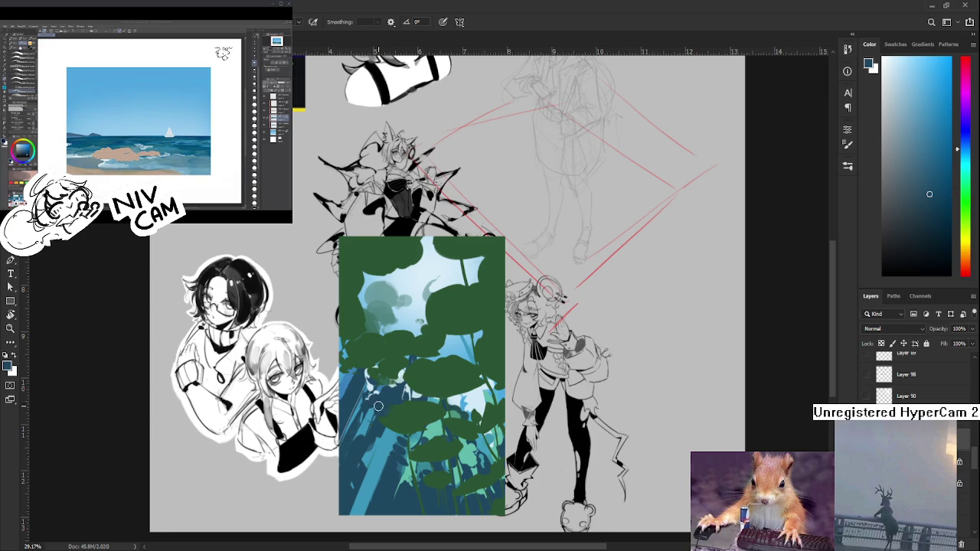
pyautogui.keyDown('alt'); pyautogui.click(374, 398); pyautogui.keyUp('alt')
pyautogui.keyDown('alt'); pyautogui.click(364, 412); pyautogui.keyUp('alt')
pyautogui.keyDown('alt'); pyautogui.click(363, 444); pyautogui.keyUp('alt')
pyautogui.moveTo(363, 444); pyautogui.dragTo(373, 431)
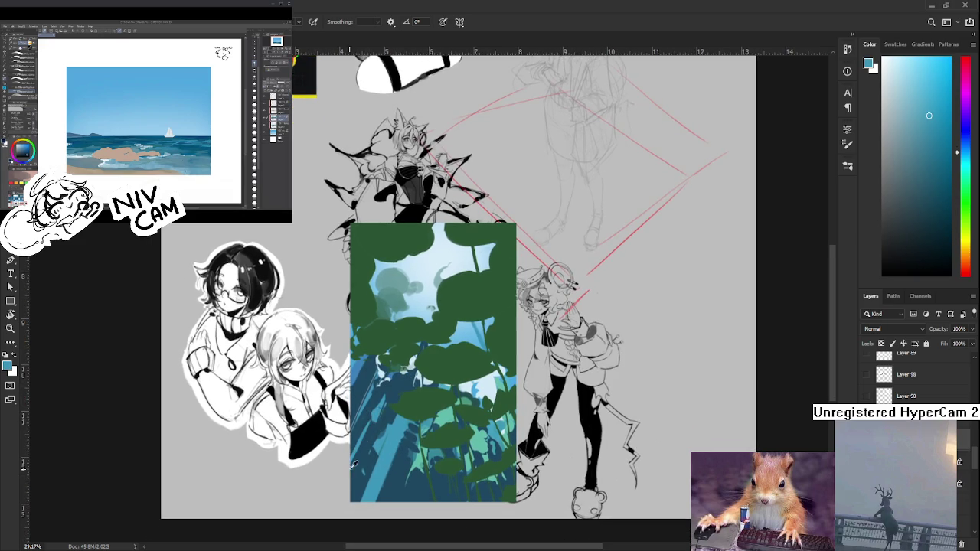
pyautogui.keyDown('alt'); pyautogui.click(358, 446); pyautogui.keyUp('alt')
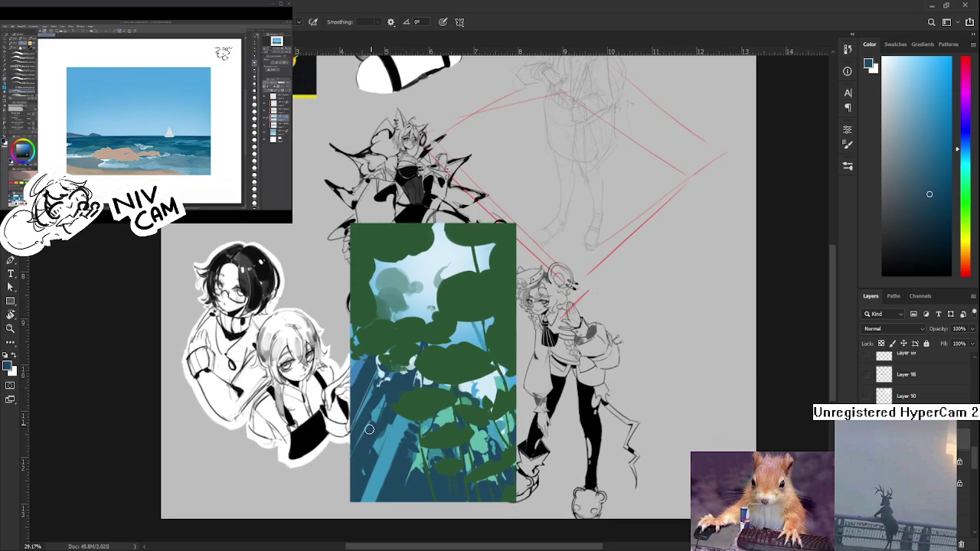
pyautogui.moveTo(366, 433)
pyautogui.mouseDown()
pyautogui.moveTo(349, 457)
pyautogui.moveTo(359, 454)
pyautogui.mouseUp()
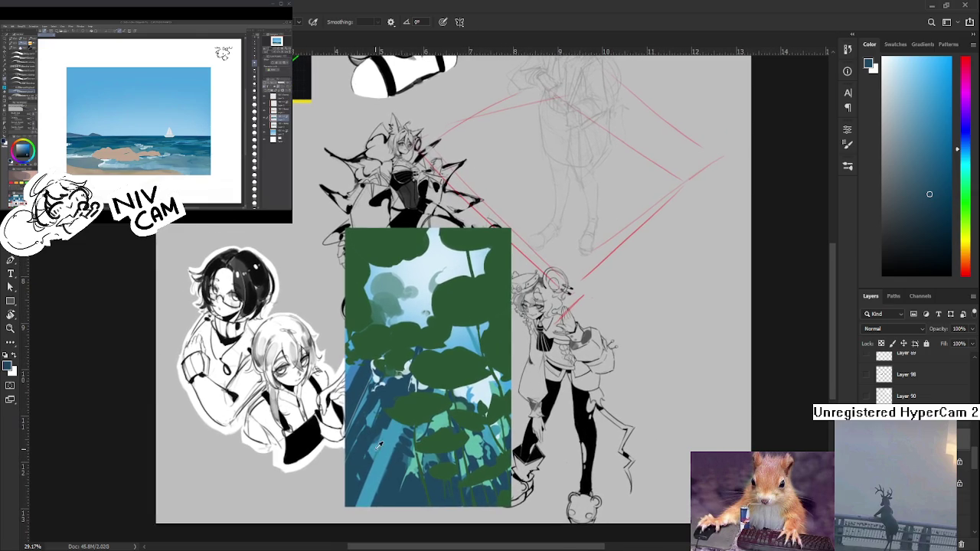
pyautogui.keyDown('alt'); pyautogui.click(381, 448); pyautogui.keyUp('alt')
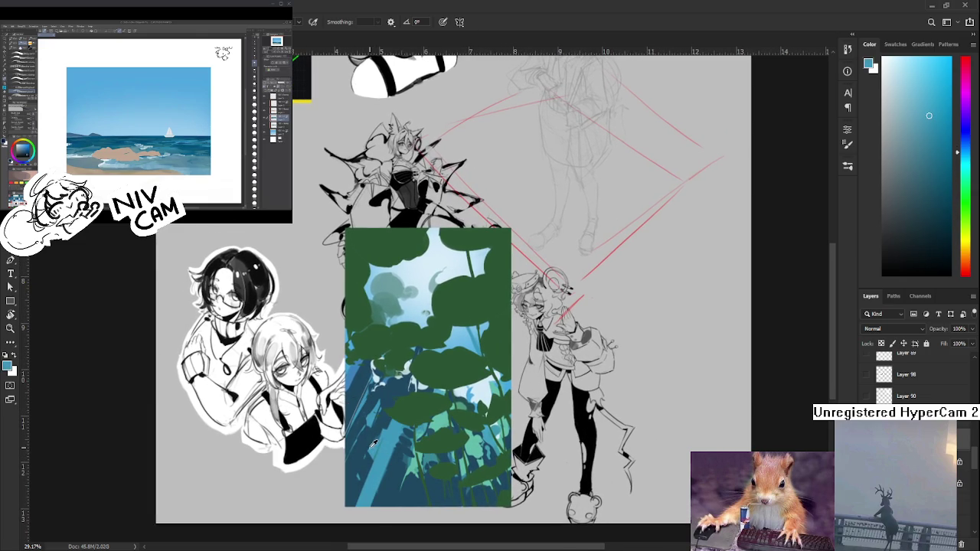
pyautogui.keyDown('alt'); pyautogui.click(392, 429); pyautogui.keyUp('alt')
pyautogui.keyDown('alt'); pyautogui.click(369, 434); pyautogui.keyUp('alt')
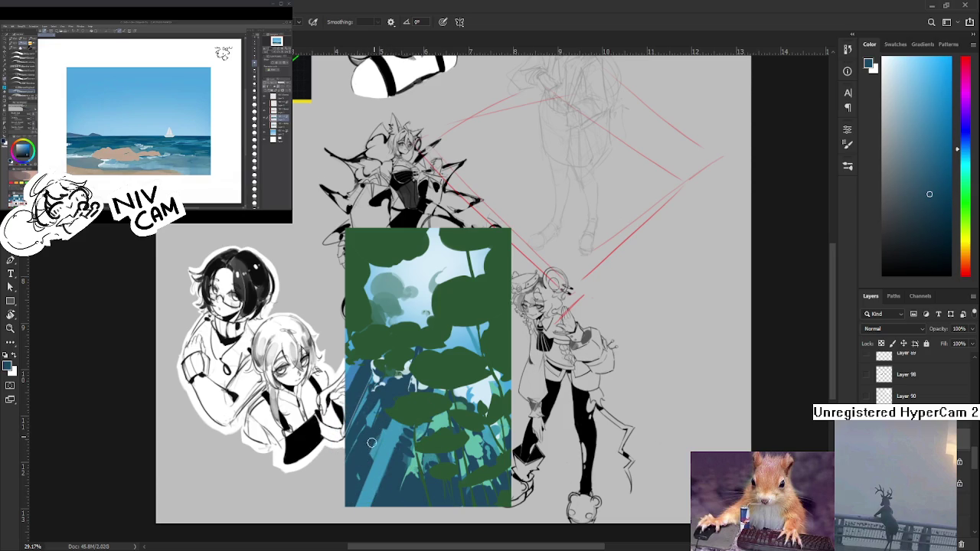
pyautogui.keyDown('alt'); pyautogui.click(376, 437); pyautogui.keyUp('alt')
pyautogui.keyDown('alt'); pyautogui.click(381, 430); pyautogui.keyUp('alt')
pyautogui.keyDown('alt'); pyautogui.click(388, 429); pyautogui.keyUp('alt')
pyautogui.keyDown('alt'); pyautogui.click(392, 420); pyautogui.keyUp('alt')
pyautogui.keyDown('alt'); pyautogui.click(393, 423); pyautogui.keyUp('alt')
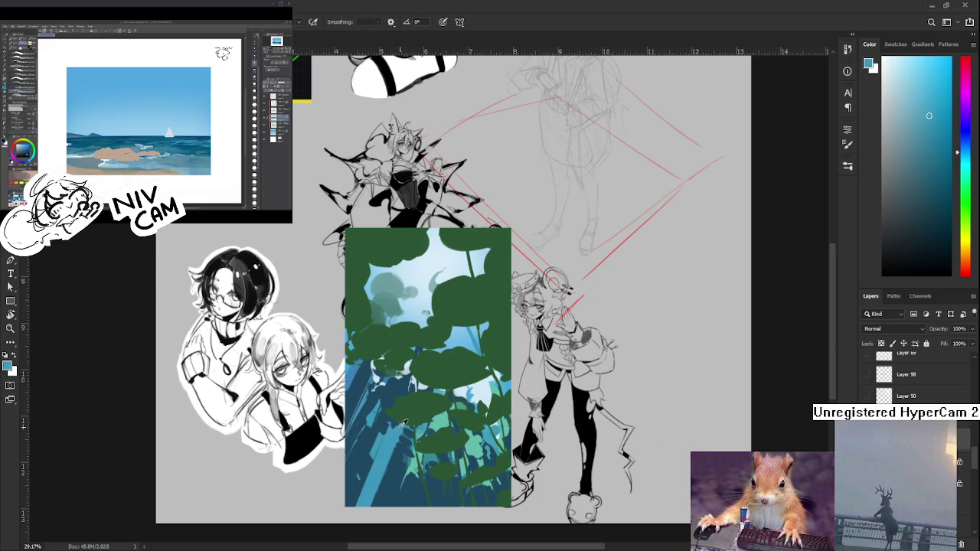
pyautogui.keyDown('alt'); pyautogui.click(387, 446); pyautogui.keyUp('alt')
pyautogui.keyDown('alt'); pyautogui.click(398, 425); pyautogui.keyUp('alt')
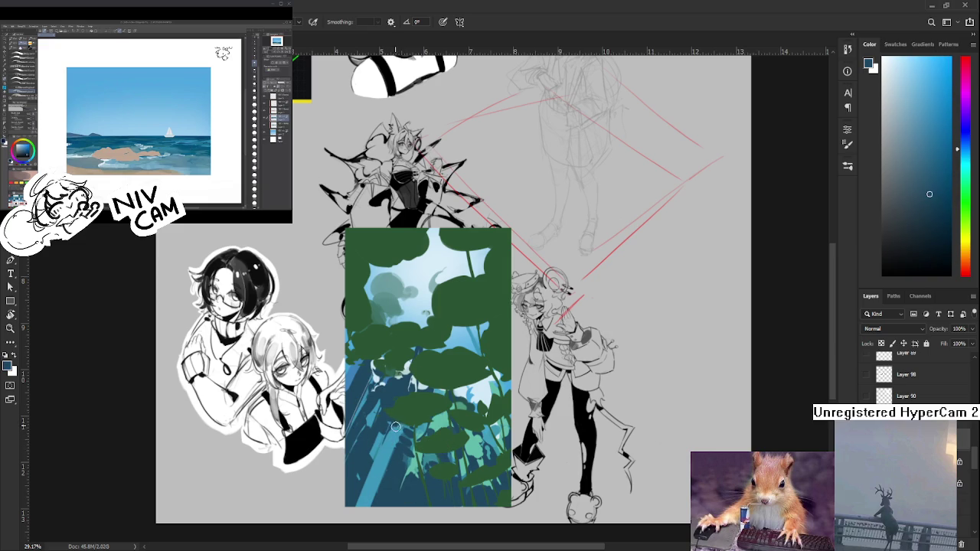
pyautogui.keyDown('alt'); pyautogui.click(396, 427); pyautogui.keyUp('alt')
# Narrow down the brush colour by resampling nearby lighter and darker blues
pyautogui.moveTo(395, 410)
pyautogui.mouseDown()
pyautogui.moveTo(408, 424)
pyautogui.moveTo(376, 428)
pyautogui.mouseUp()
pyautogui.keyDown('alt'); pyautogui.click(393, 429); pyautogui.keyUp('alt')
pyautogui.keyDown('alt'); pyautogui.click(392, 425); pyautogui.keyUp('alt')
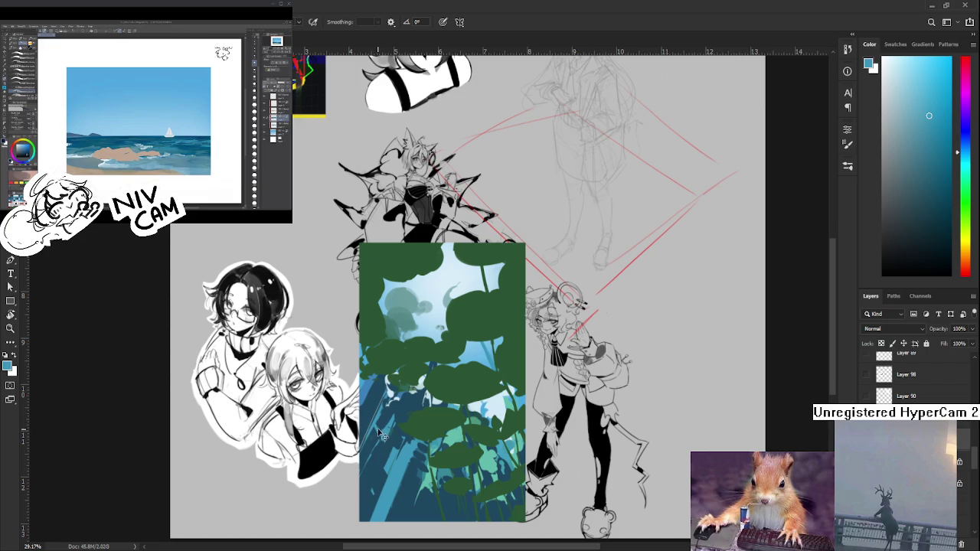
pyautogui.keyDown('alt'); pyautogui.click(383, 429); pyautogui.keyUp('alt')
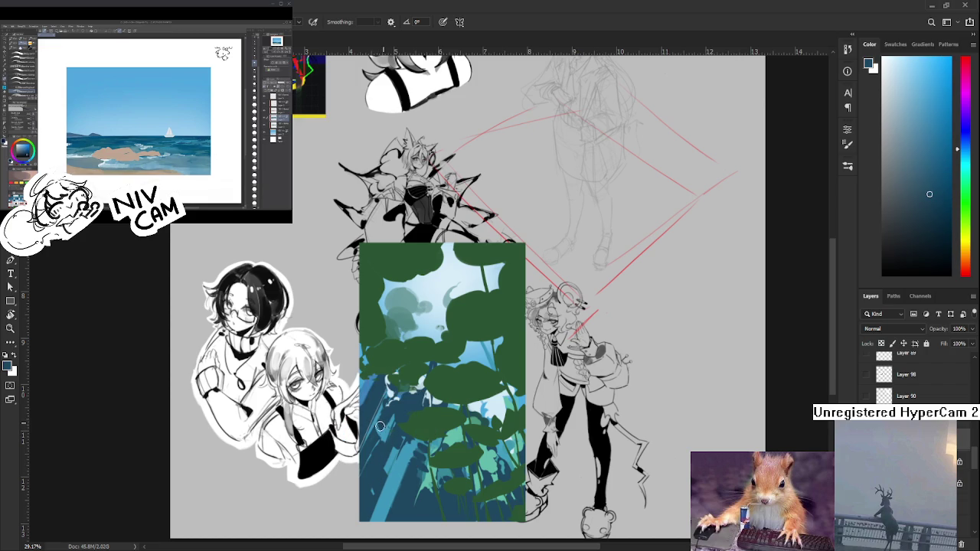
pyautogui.keyDown('alt'); pyautogui.click(392, 426); pyautogui.keyUp('alt')
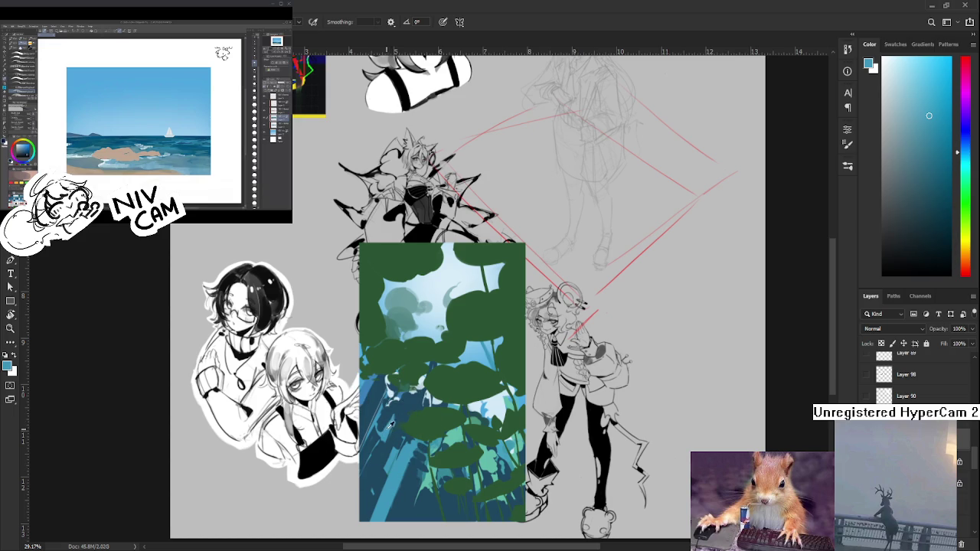
pyautogui.keyDown('alt'); pyautogui.click(392, 425); pyautogui.keyUp('alt')
pyautogui.keyDown('alt'); pyautogui.click(389, 420); pyautogui.keyUp('alt')
pyautogui.moveTo(389, 419); pyautogui.dragTo(383, 428)
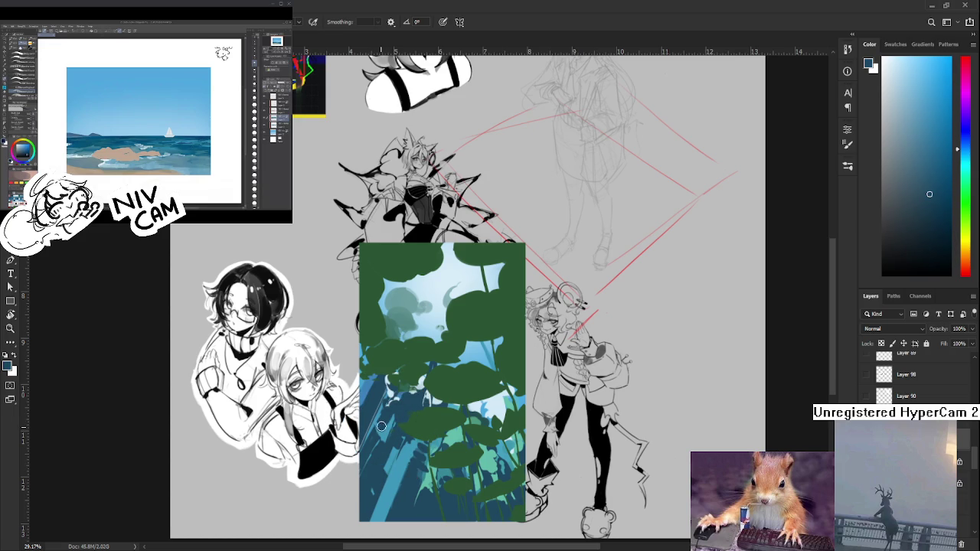
pyautogui.keyDown('alt'); pyautogui.click(381, 429); pyautogui.keyUp('alt')
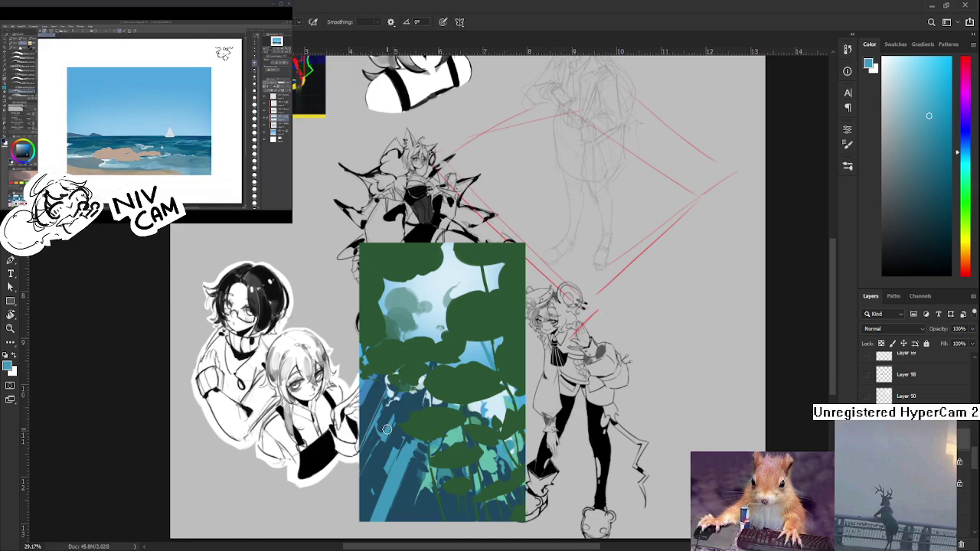
pyautogui.keyDown('alt'); pyautogui.click(387, 426); pyautogui.keyUp('alt')
pyautogui.keyDown('alt'); pyautogui.click(388, 426); pyautogui.keyUp('alt')
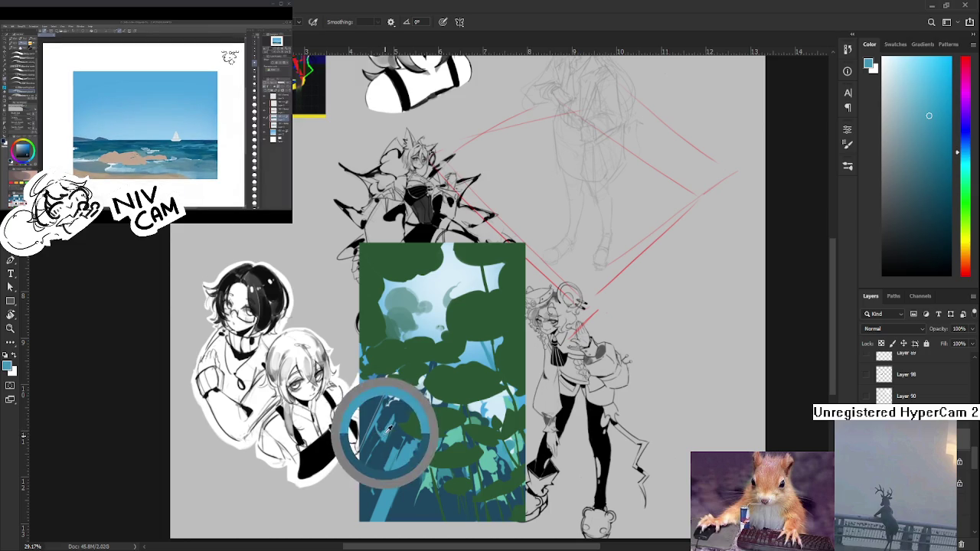
pyautogui.keyDown('alt'); pyautogui.click(388, 426); pyautogui.keyUp('alt')
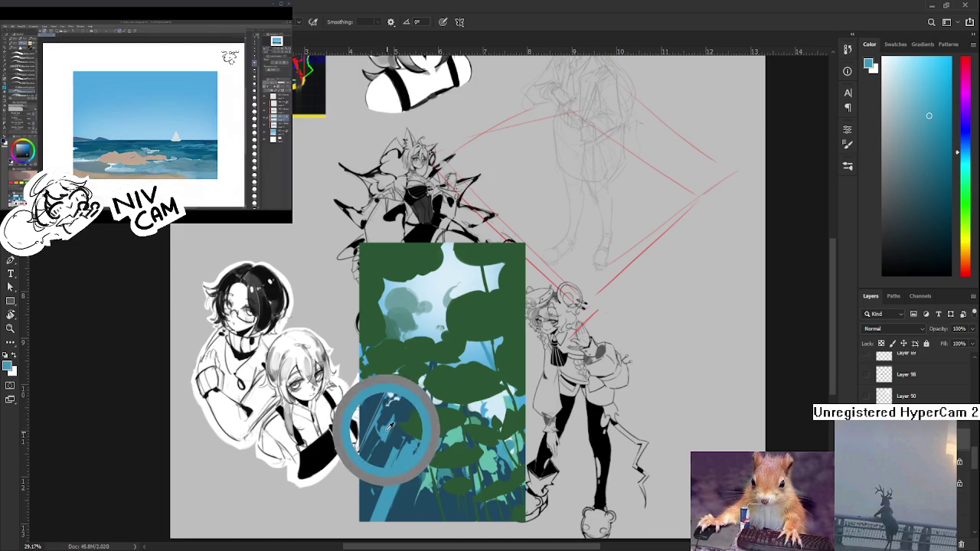
pyautogui.keyDown('alt'); pyautogui.click(389, 426); pyautogui.keyUp('alt')
pyautogui.keyDown('alt'); pyautogui.click(388, 427); pyautogui.keyUp('alt')
pyautogui.keyDown('alt'); pyautogui.click(388, 427); pyautogui.keyUp('alt')
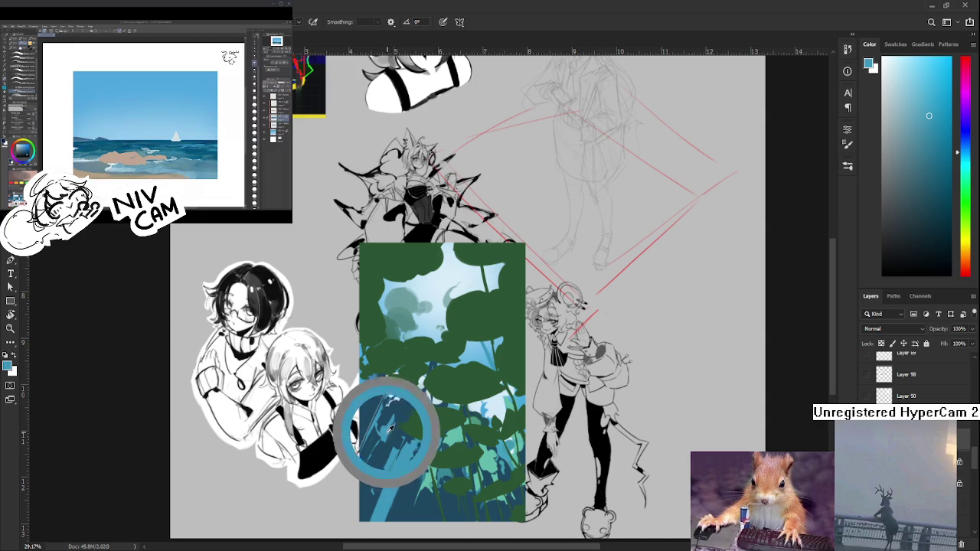
pyautogui.keyDown('alt'); pyautogui.click(383, 423); pyautogui.keyUp('alt')
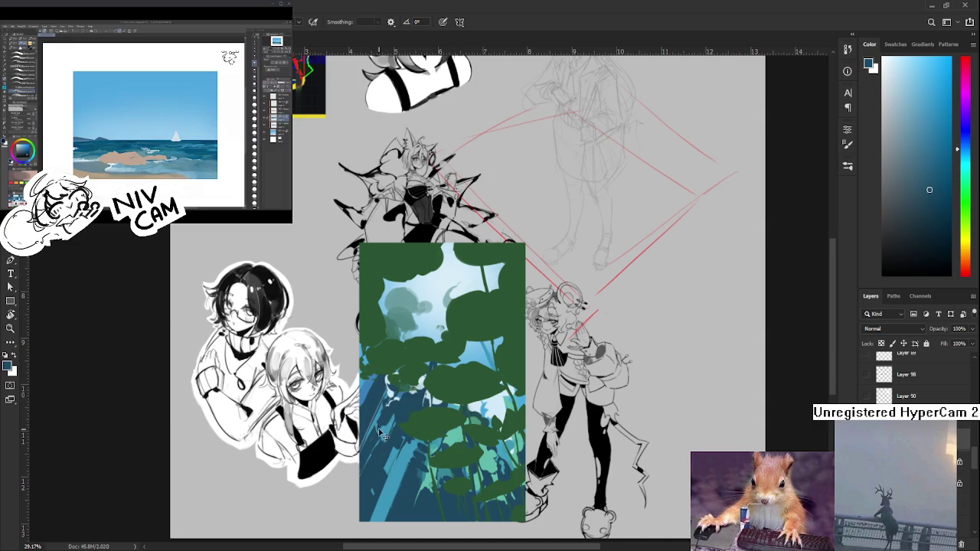
pyautogui.keyDown('alt'); pyautogui.click(381, 425); pyautogui.keyUp('alt')
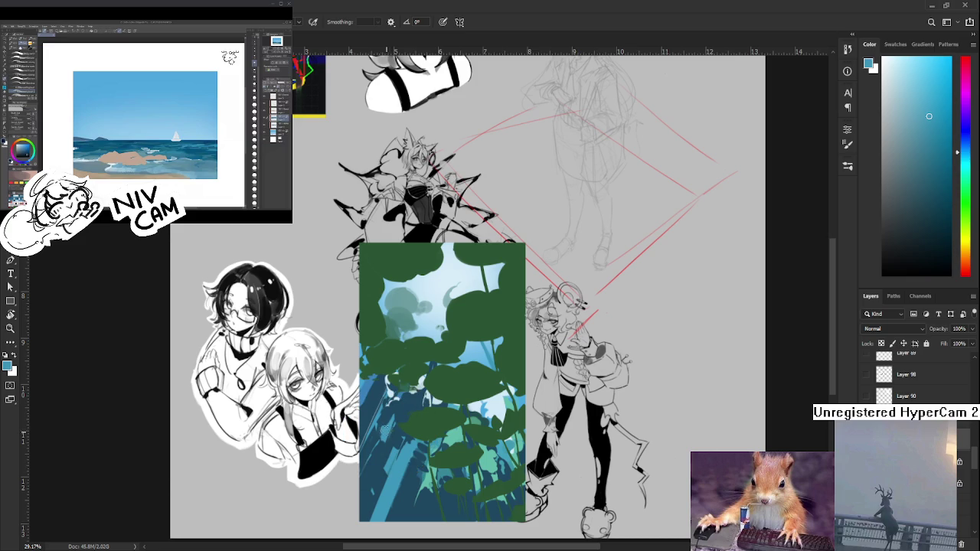
pyautogui.keyDown('alt'); pyautogui.click(387, 431); pyautogui.keyUp('alt')
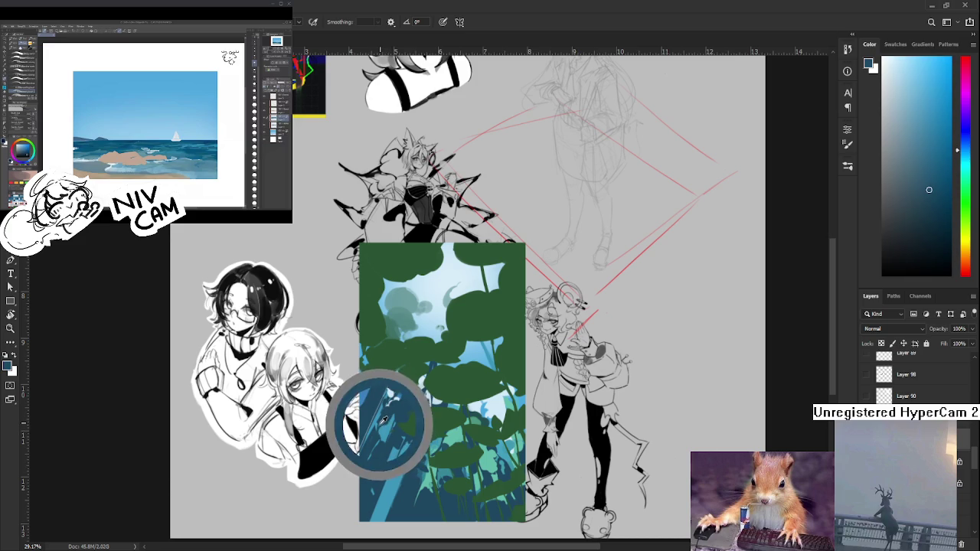
pyautogui.keyDown('alt'); pyautogui.click(388, 424); pyautogui.keyUp('alt')
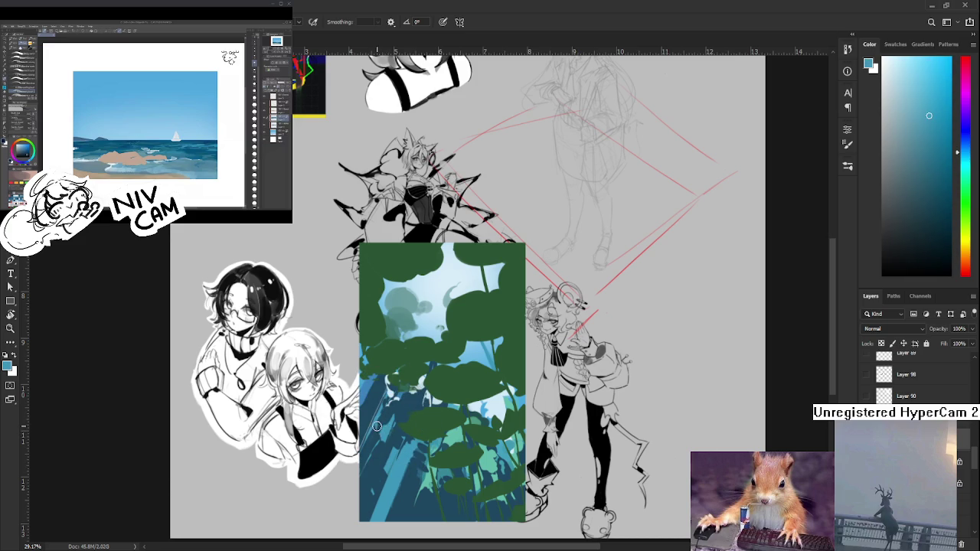
pyautogui.keyDown('alt'); pyautogui.click(380, 414); pyautogui.keyUp('alt')
pyautogui.keyDown('alt'); pyautogui.click(386, 430); pyautogui.keyUp('alt')
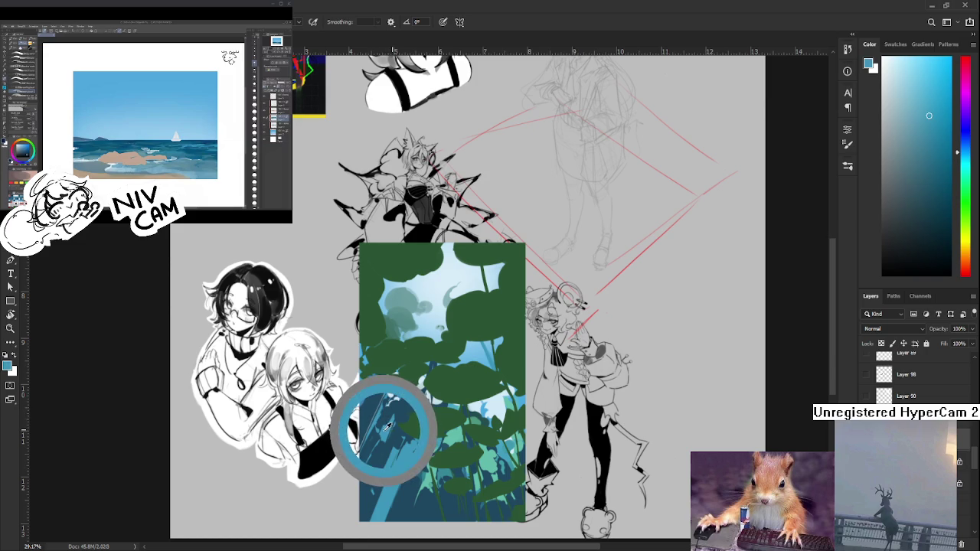
# Paint dark leaf and blue strokes into the panel's lower-left corner
pyautogui.moveTo(387, 425)
pyautogui.mouseDown()
pyautogui.moveTo(398, 452)
pyautogui.moveTo(391, 423)
pyautogui.mouseUp()
pyautogui.keyDown('alt'); pyautogui.click(387, 421); pyautogui.keyUp('alt')
pyautogui.keyDown('alt'); pyautogui.click(386, 417); pyautogui.keyUp('alt')
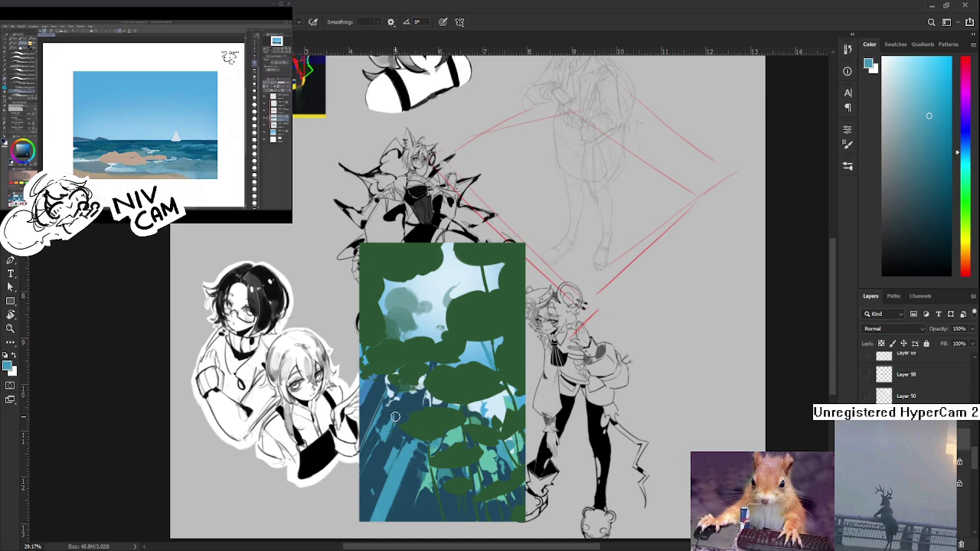
pyautogui.keyDown('alt'); pyautogui.click(396, 414); pyautogui.keyUp('alt')
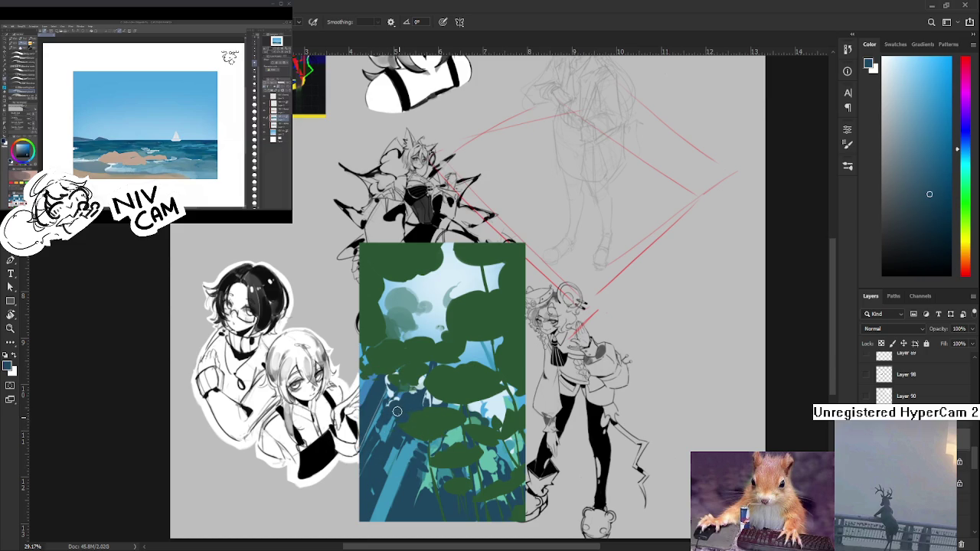
pyautogui.keyDown('alt'); pyautogui.click(392, 421); pyautogui.keyUp('alt')
pyautogui.keyDown('alt'); pyautogui.click(395, 418); pyautogui.keyUp('alt')
pyautogui.keyDown('alt'); pyautogui.click(404, 407); pyautogui.keyUp('alt')
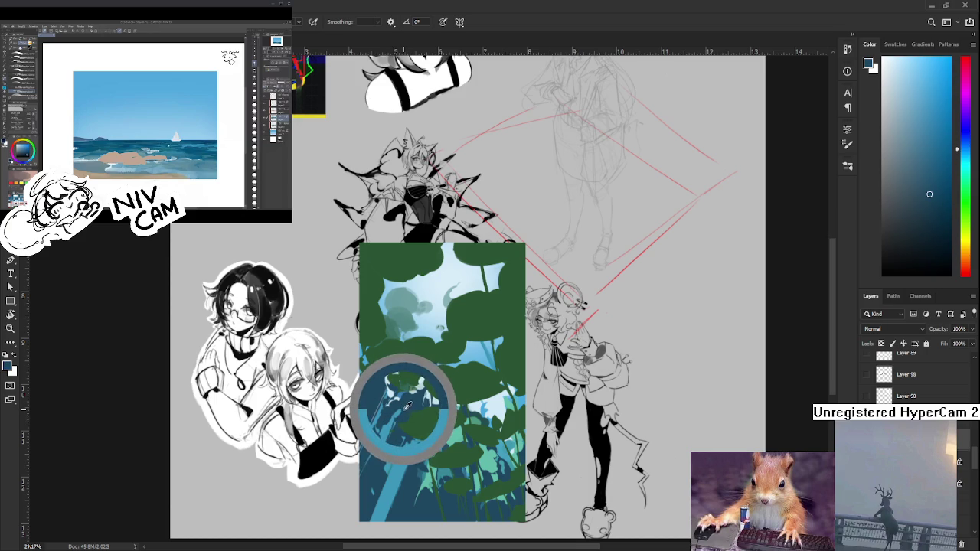
pyautogui.moveTo(383, 460); pyautogui.dragTo(404, 410)
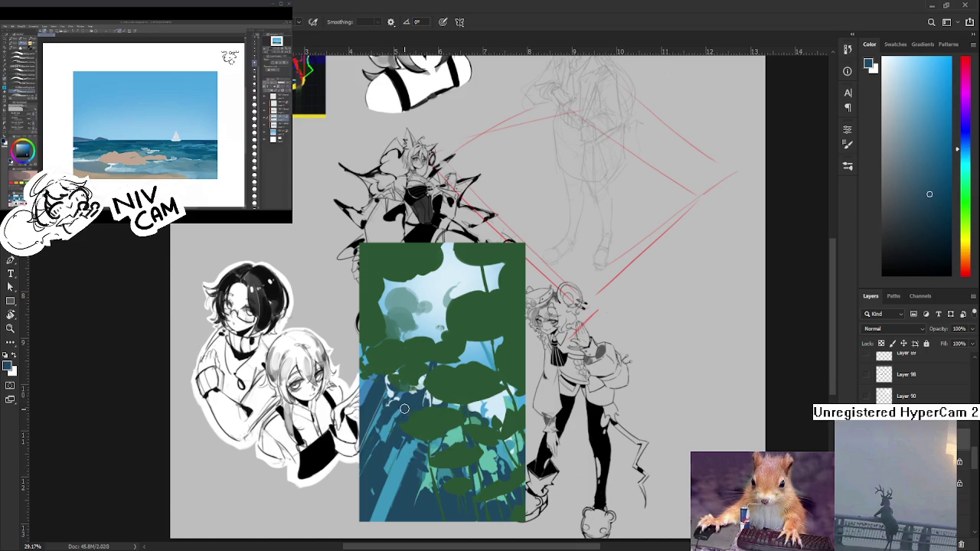
# Compare blues across the painting, settling toward a lighter sampled shade
pyautogui.keyDown('alt'); pyautogui.click(395, 412); pyautogui.keyUp('alt')
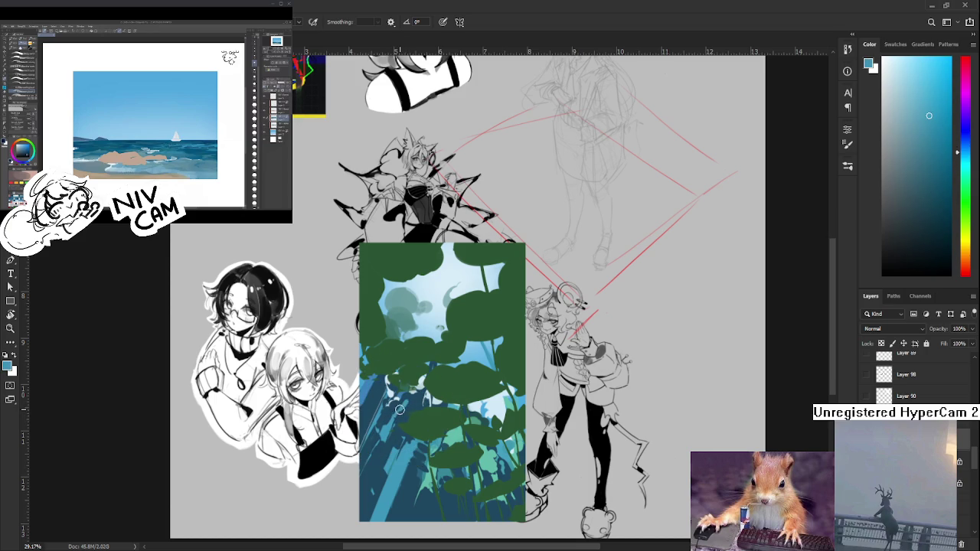
pyautogui.keyDown('alt'); pyautogui.click(405, 410); pyautogui.keyUp('alt')
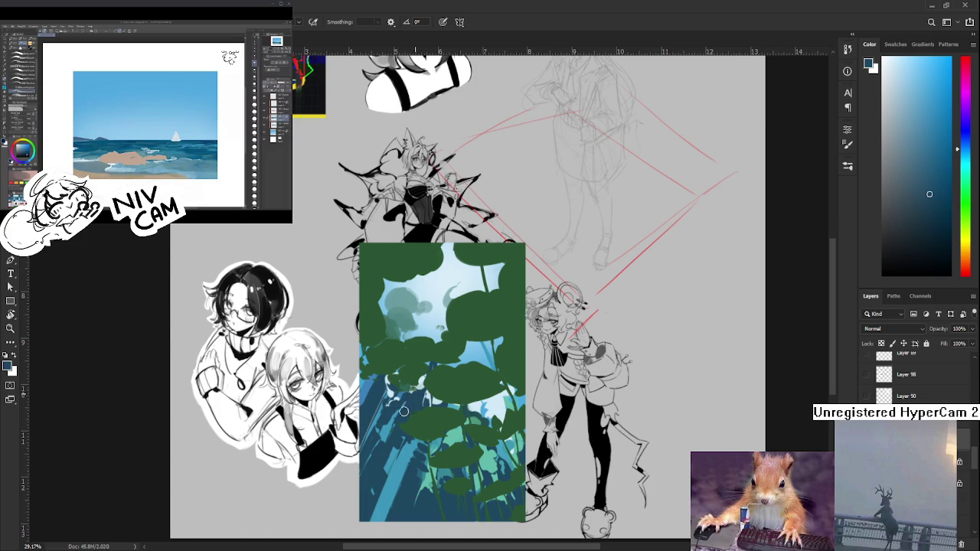
pyautogui.keyDown('alt'); pyautogui.click(403, 405); pyautogui.keyUp('alt')
pyautogui.keyDown('alt'); pyautogui.click(392, 409); pyautogui.keyUp('alt')
pyautogui.keyDown('alt'); pyautogui.click(390, 417); pyautogui.keyUp('alt')
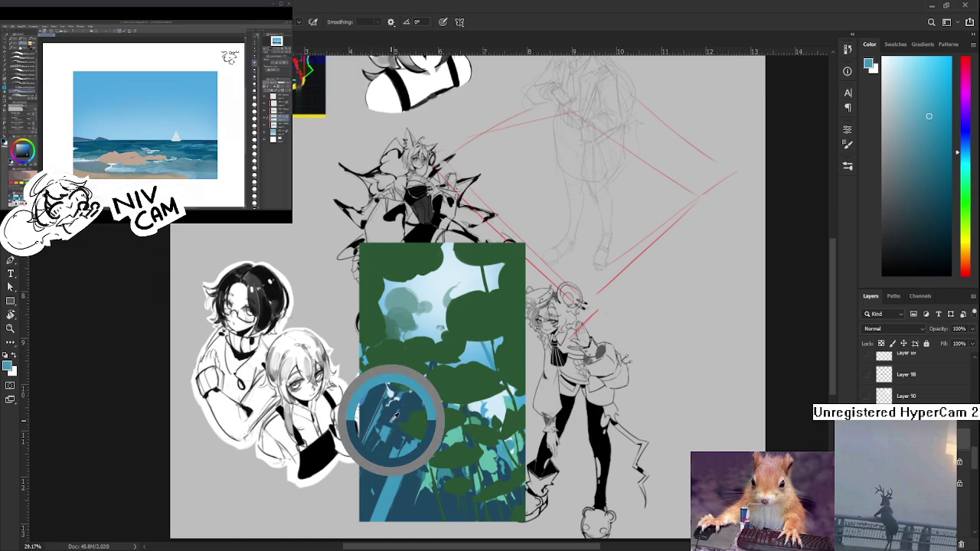
pyautogui.keyDown('alt'); pyautogui.click(390, 422); pyautogui.keyUp('alt')
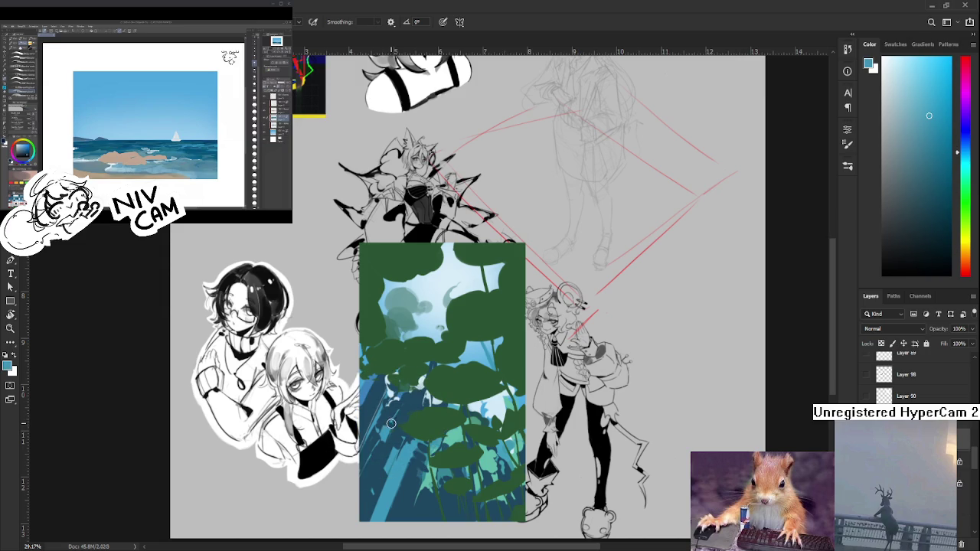
pyautogui.keyDown('alt'); pyautogui.click(398, 415); pyautogui.keyUp('alt')
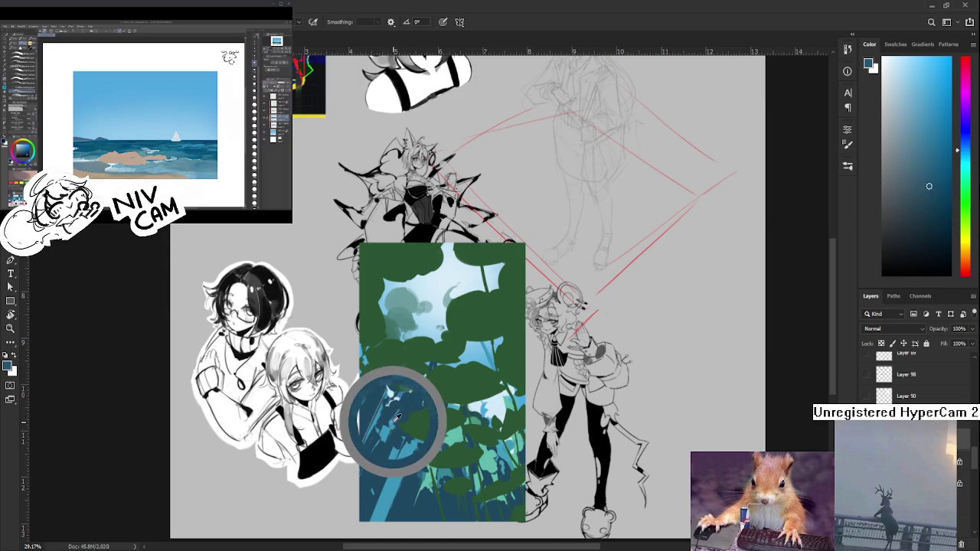
pyautogui.keyDown('alt'); pyautogui.click(396, 420); pyautogui.keyUp('alt')
pyautogui.keyDown('alt'); pyautogui.click(393, 421); pyautogui.keyUp('alt')
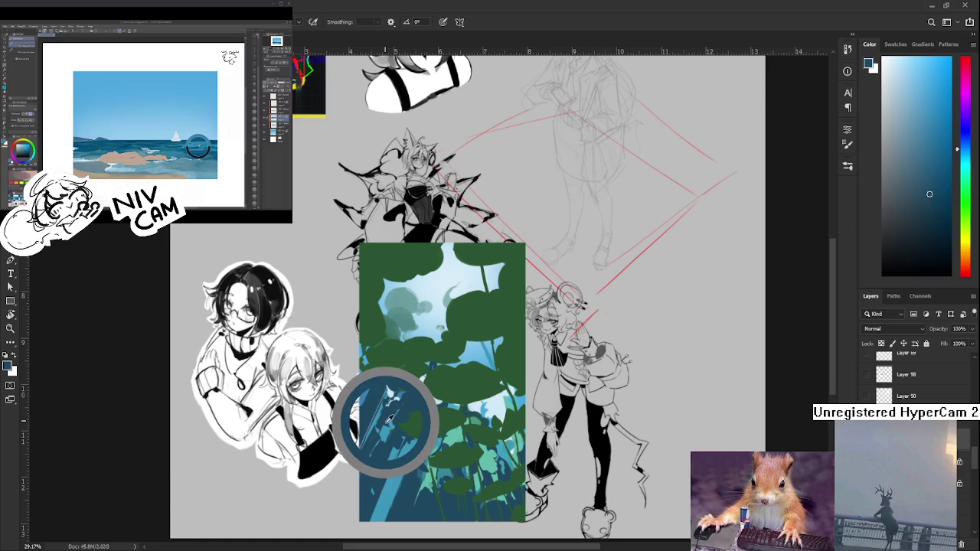
pyautogui.keyDown('alt'); pyautogui.click(390, 415); pyautogui.keyUp('alt')
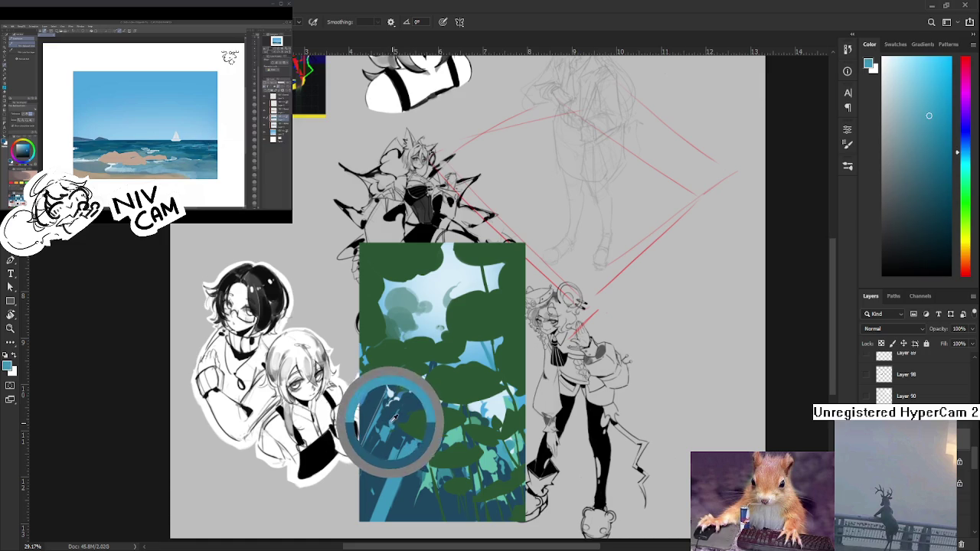
pyautogui.moveTo(391, 415); pyautogui.dragTo(395, 426)
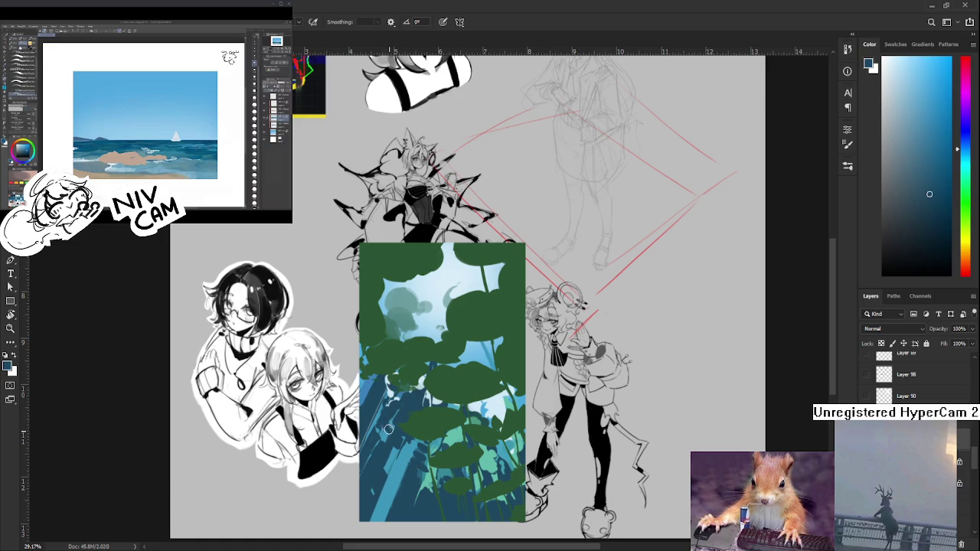
pyautogui.keyDown('alt'); pyautogui.click(394, 425); pyautogui.keyUp('alt')
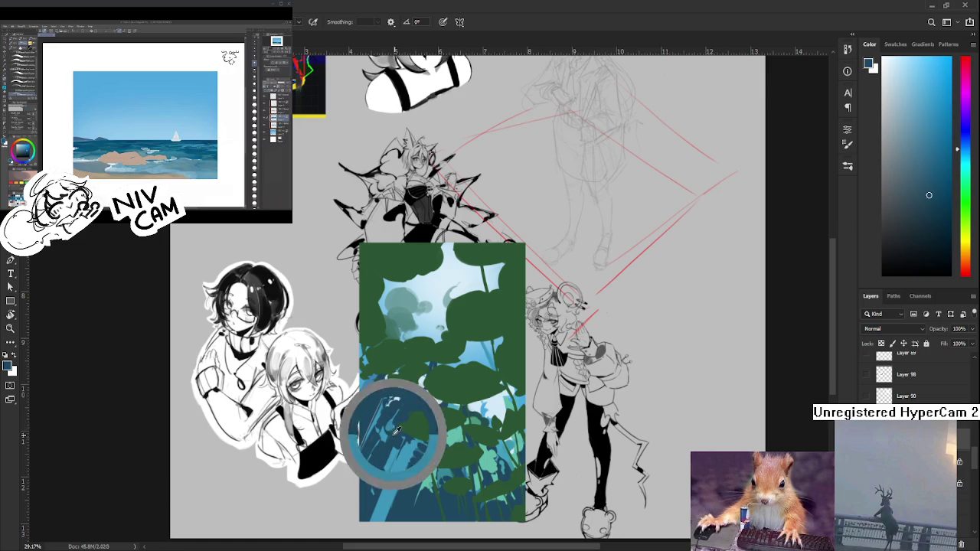
pyautogui.keyDown('alt'); pyautogui.click(398, 421); pyautogui.keyUp('alt')
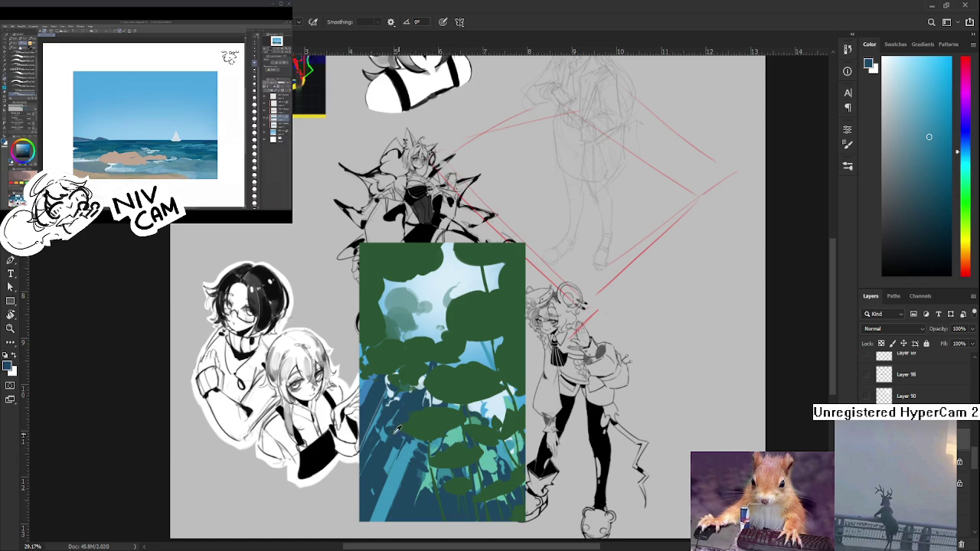
pyautogui.keyDown('alt'); pyautogui.click(396, 426); pyautogui.keyUp('alt')
pyautogui.keyDown('alt'); pyautogui.click(398, 419); pyautogui.keyUp('alt')
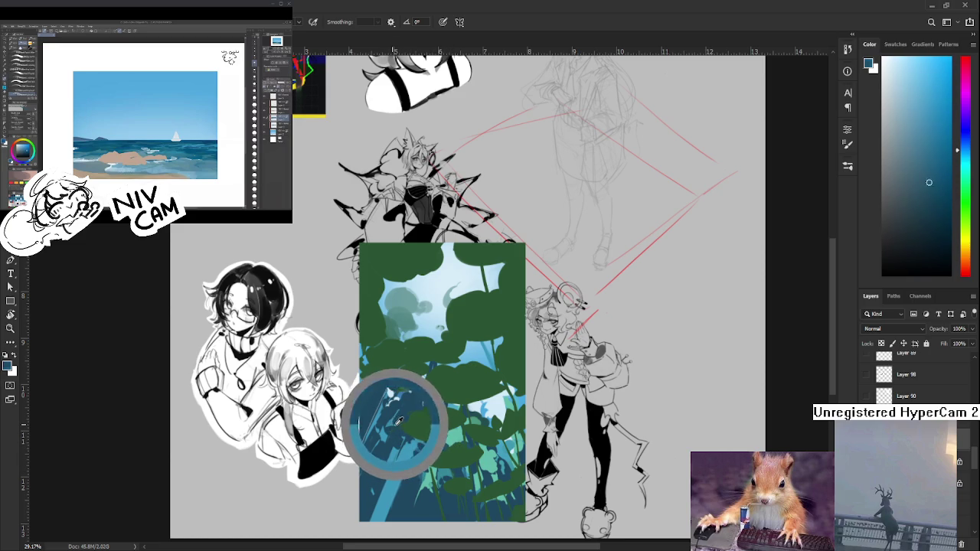
pyautogui.keyDown('alt'); pyautogui.click(398, 418); pyautogui.keyUp('alt')
pyautogui.moveTo(398, 418); pyautogui.dragTo(396, 418)
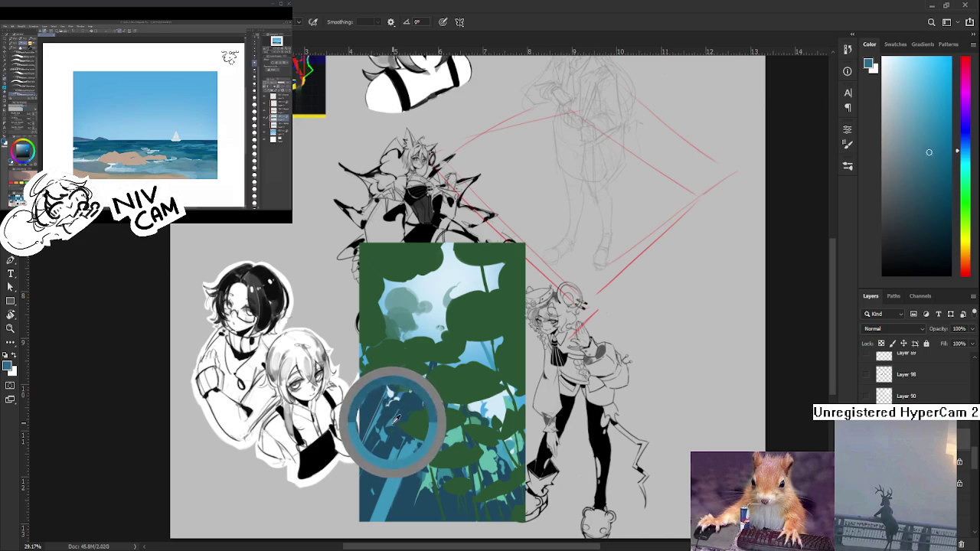
pyautogui.moveTo(396, 418)
pyautogui.mouseDown()
pyautogui.moveTo(398, 431)
pyautogui.moveTo(400, 418)
pyautogui.mouseUp()
pyautogui.click(392, 425)
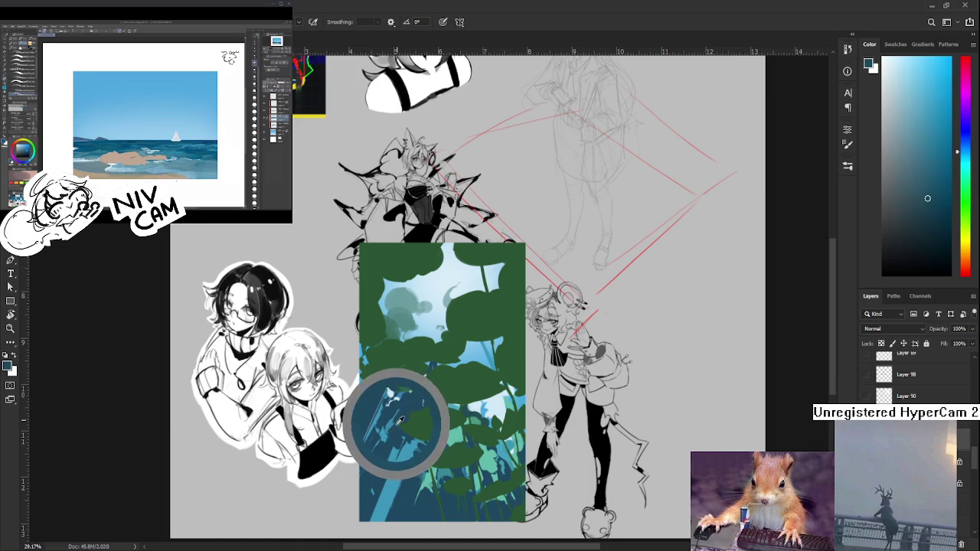
pyautogui.moveTo(400, 419); pyautogui.dragTo(392, 436)
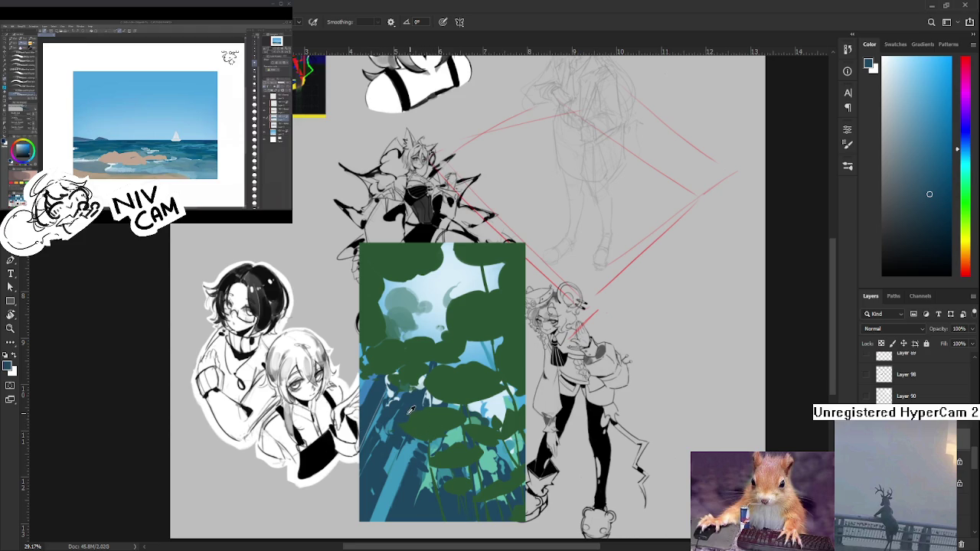
# Sample a few final lighter and darker blues from the lily-pad panel
pyautogui.keyDown('alt'); pyautogui.click(394, 411); pyautogui.keyUp('alt')
pyautogui.keyDown('alt'); pyautogui.click(389, 425); pyautogui.keyUp('alt')
pyautogui.keyDown('alt'); pyautogui.click(391, 425); pyautogui.keyUp('alt')
pyautogui.keyDown('alt'); pyautogui.click(392, 425); pyautogui.keyUp('alt')
pyautogui.keyDown('alt'); pyautogui.click(396, 419); pyautogui.keyUp('alt')
pyautogui.keyDown('alt'); pyautogui.click(397, 433); pyautogui.keyUp('alt')
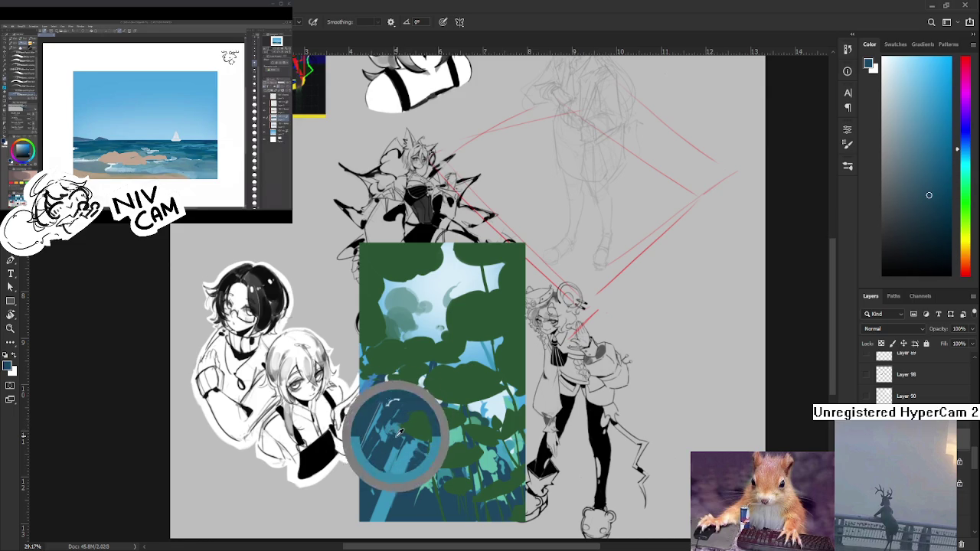
pyautogui.keyDown('alt'); pyautogui.click(395, 430); pyautogui.keyUp('alt')
pyautogui.keyDown('alt'); pyautogui.click(400, 424); pyautogui.keyUp('alt')
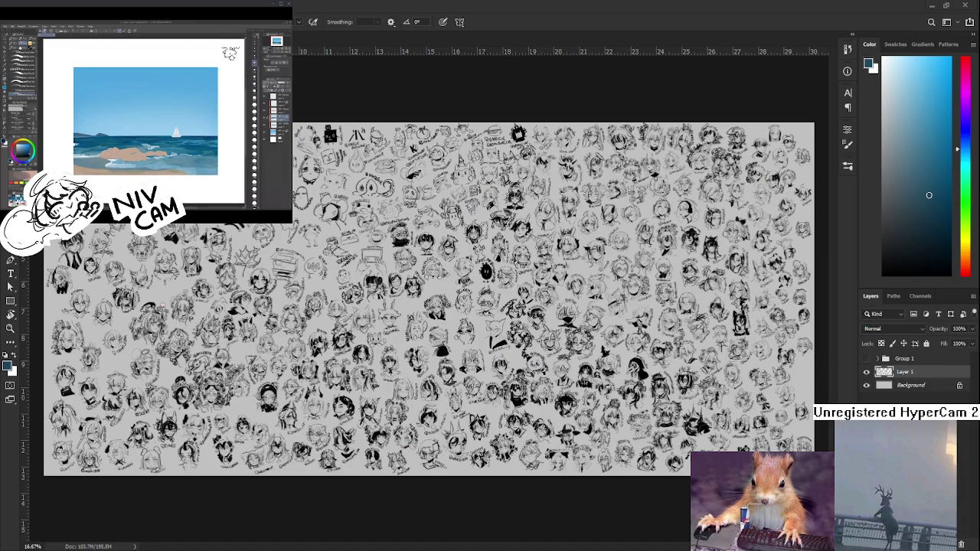
# Zoom to the sheet's empty right edge, set the colour to black, and draw a first stroke
pyautogui.scroll(2, 443, 373)
pyautogui.scroll(2, 442, 374)
pyautogui.scroll(2, 443, 374)
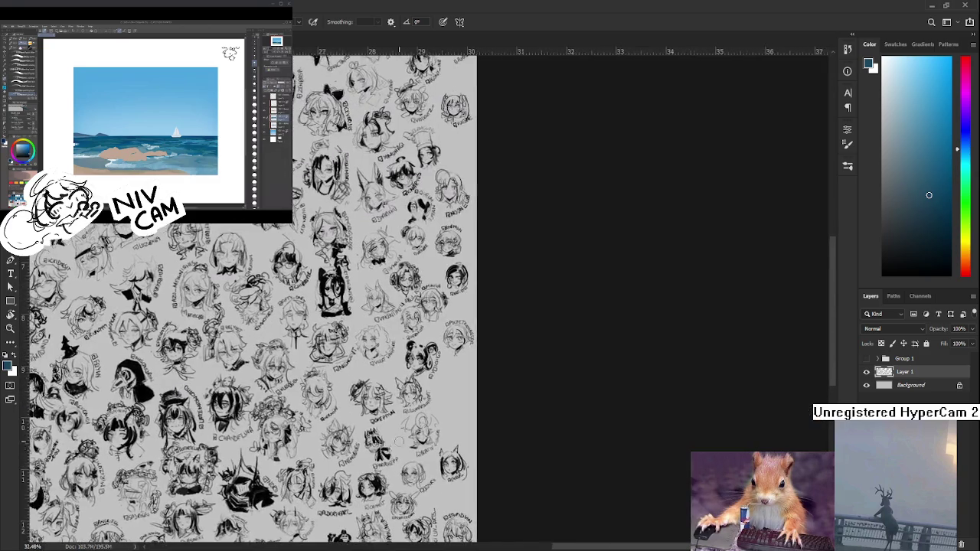
pyautogui.moveTo(443, 374); pyautogui.dragTo(398, 342)
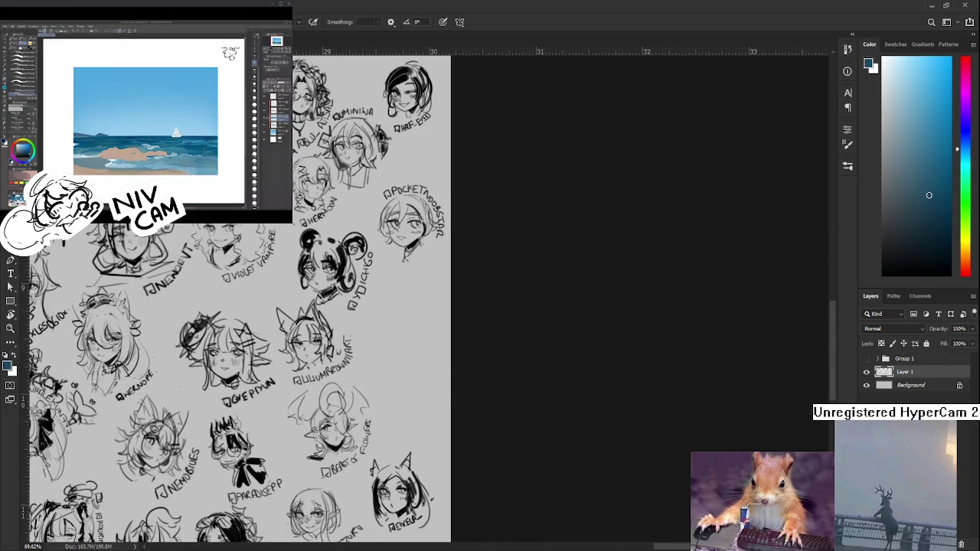
pyautogui.moveTo(917, 260); pyautogui.dragTo(880, 277)
pyautogui.moveTo(390, 374); pyautogui.dragTo(371, 388)
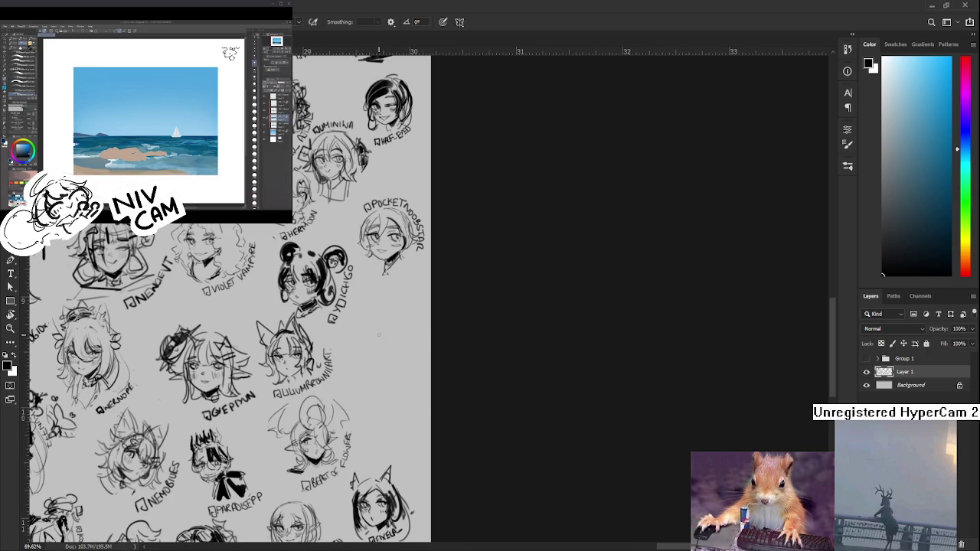
pyautogui.moveTo(366, 358)
pyautogui.mouseDown()
pyautogui.moveTo(411, 344)
pyautogui.moveTo(399, 358)
pyautogui.moveTo(400, 338)
pyautogui.moveTo(354, 348)
pyautogui.mouseUp()
# Erase the stray first stroke, tilt the view, and rotate the eye marks into place
pyautogui.press('e')
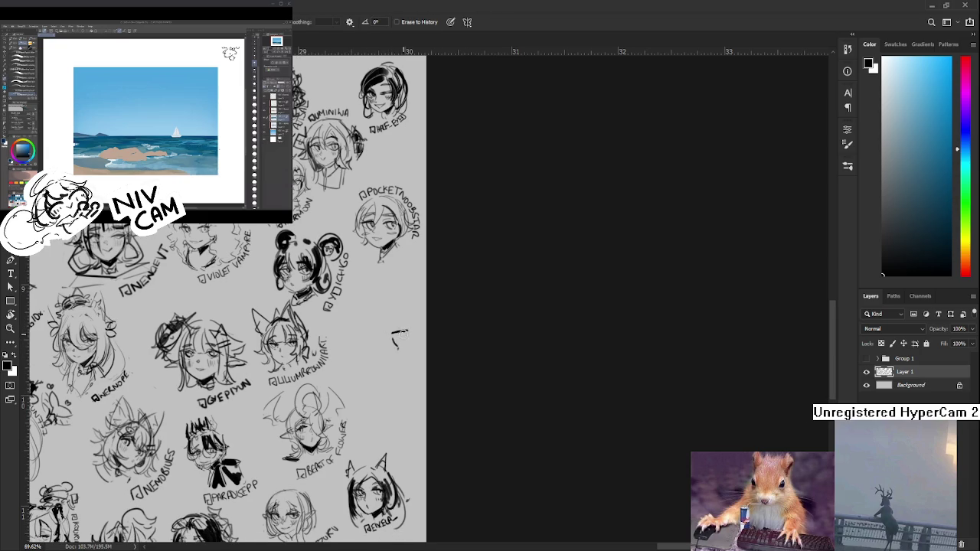
pyautogui.moveTo(393, 336)
pyautogui.mouseDown()
pyautogui.moveTo(412, 328)
pyautogui.moveTo(382, 342)
pyautogui.moveTo(407, 333)
pyautogui.moveTo(420, 365)
pyautogui.mouseUp()
pyautogui.press('b')
pyautogui.press('r')
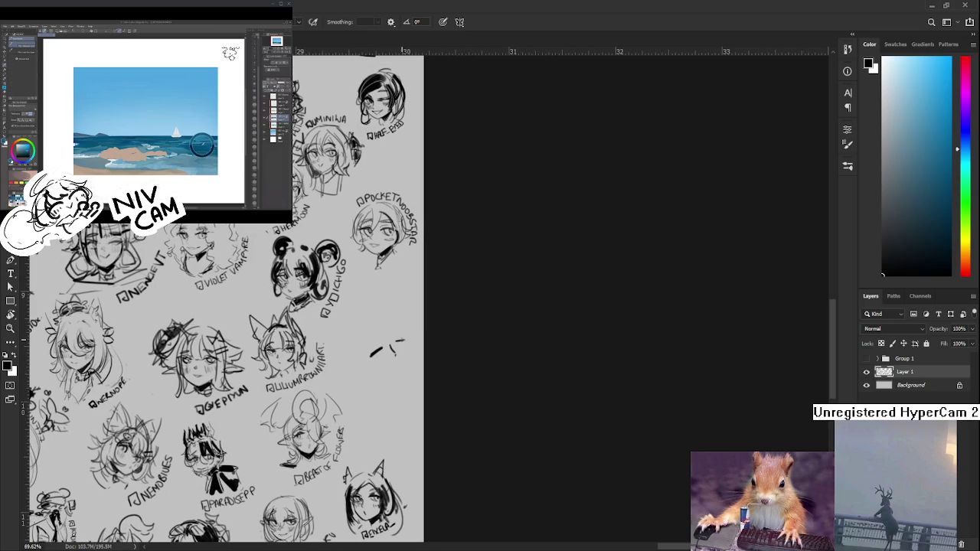
pyautogui.hotkey('ctrl', 't')
pyautogui.moveTo(452, 322); pyautogui.dragTo(457, 340)
pyautogui.press('Return')
pyautogui.moveTo(392, 380); pyautogui.dragTo(422, 307)
pyautogui.hotkey('ctrl', 't')
pyautogui.press('Return')
pyautogui.hotkey('ctrl', 'd')
pyautogui.press('b')
# Sketch the mouth, hair lines and left cheek down to the chin
pyautogui.moveTo(408, 340)
pyautogui.mouseDown()
pyautogui.moveTo(410, 360)
pyautogui.moveTo(406, 344)
pyautogui.mouseUp()
pyautogui.hotkey('ctrl', 'z')
pyautogui.hotkey('ctrl', 'z')
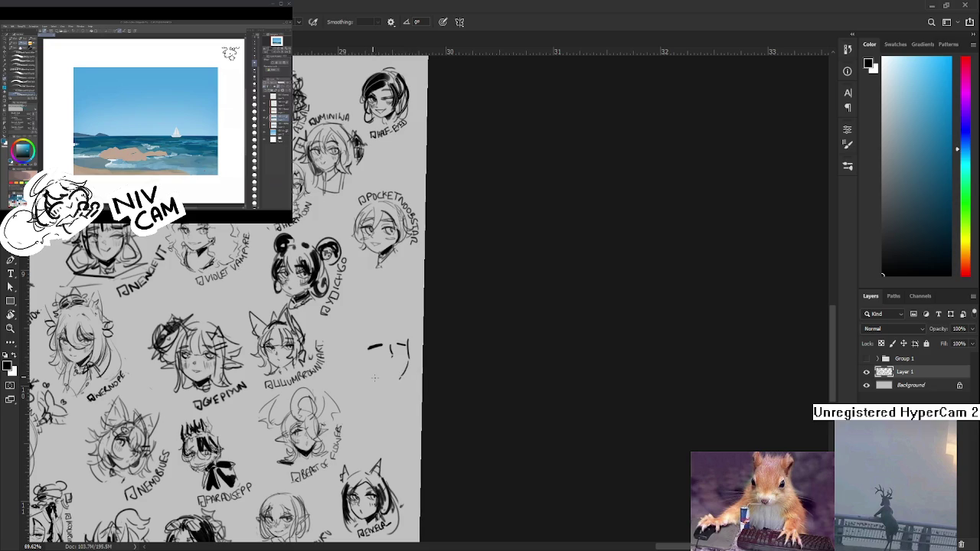
pyautogui.moveTo(372, 375)
pyautogui.mouseDown()
pyautogui.moveTo(399, 376)
pyautogui.moveTo(399, 389)
pyautogui.moveTo(388, 387)
pyautogui.mouseUp()
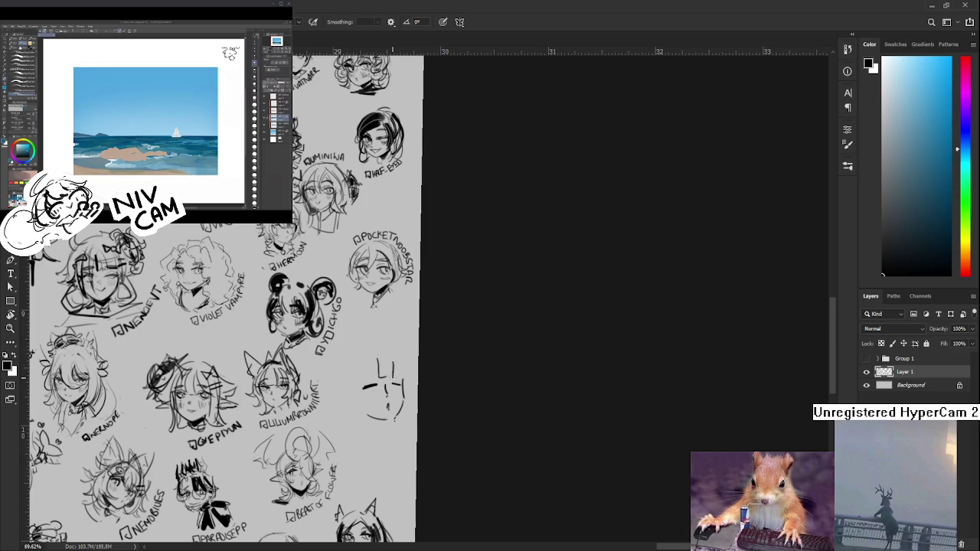
pyautogui.hotkey('ctrl', 'z')
pyautogui.moveTo(401, 365)
pyautogui.mouseDown()
pyautogui.moveTo(401, 378)
pyautogui.moveTo(397, 359)
pyautogui.mouseUp()
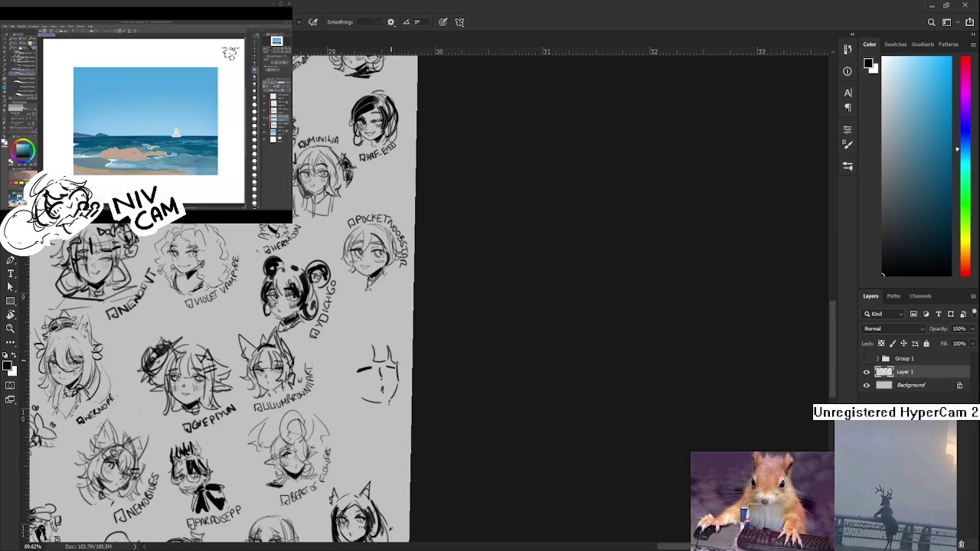
pyautogui.moveTo(397, 349)
pyautogui.mouseDown()
pyautogui.moveTo(402, 360)
pyautogui.moveTo(384, 348)
pyautogui.mouseUp()
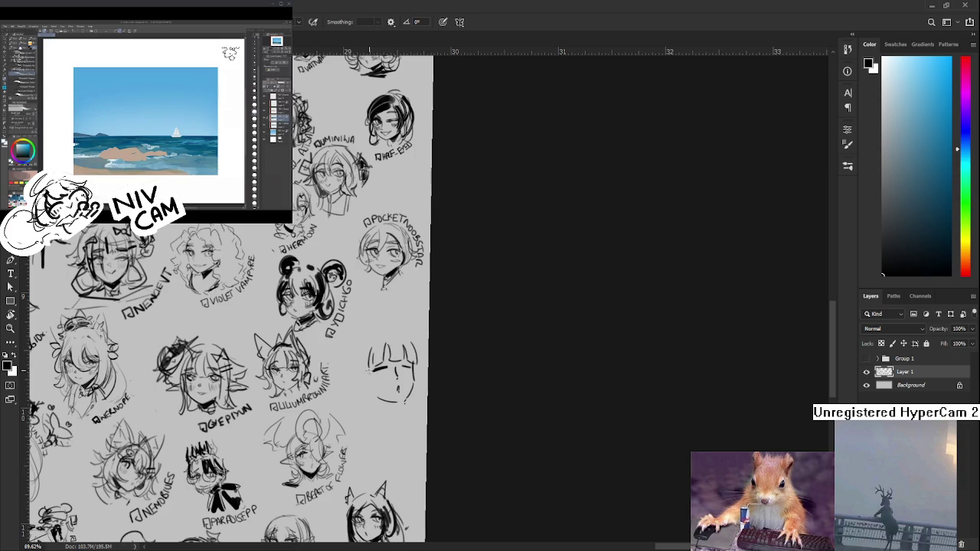
pyautogui.moveTo(369, 360); pyautogui.dragTo(377, 406)
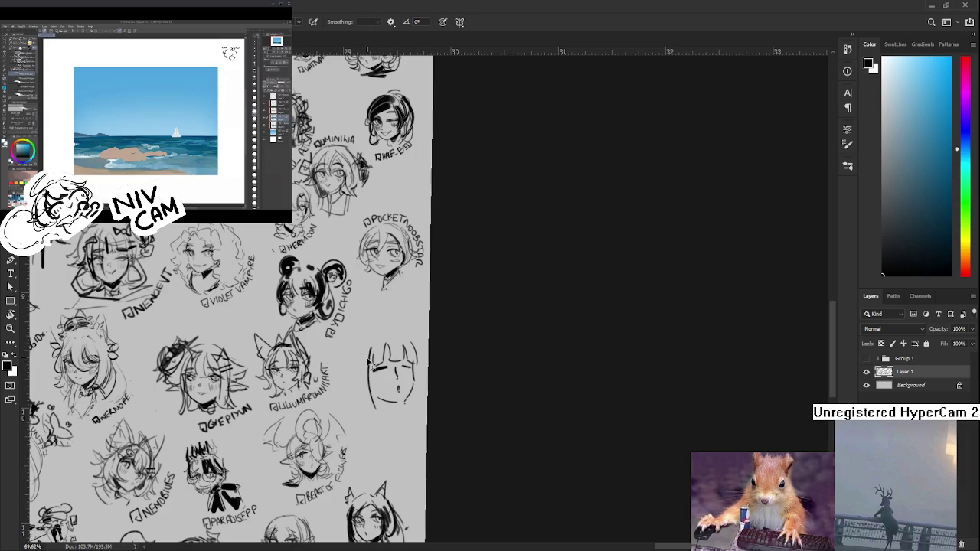